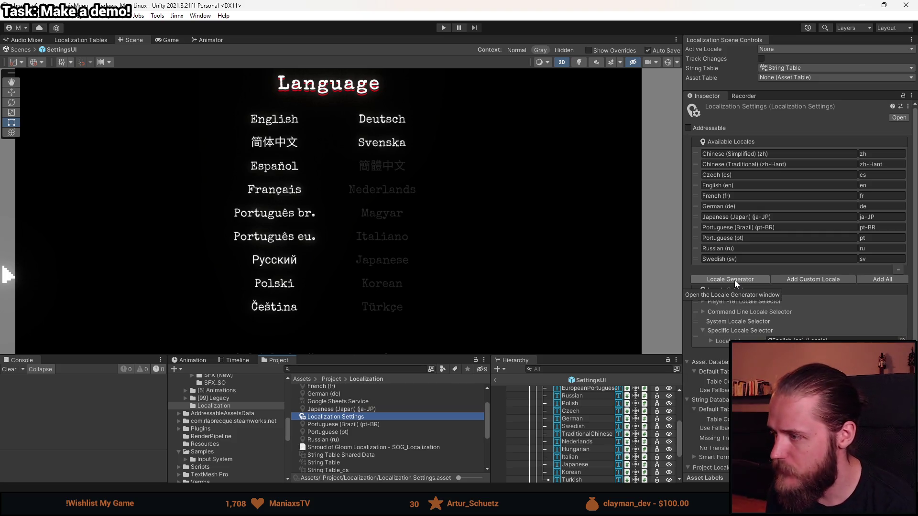
# - Open the Locale Generator, filter it by 'poli' and mark the Polish (pl) culture
pyautogui.click(734, 280)
pyautogui.click(383, 222)
pyautogui.write('poli')
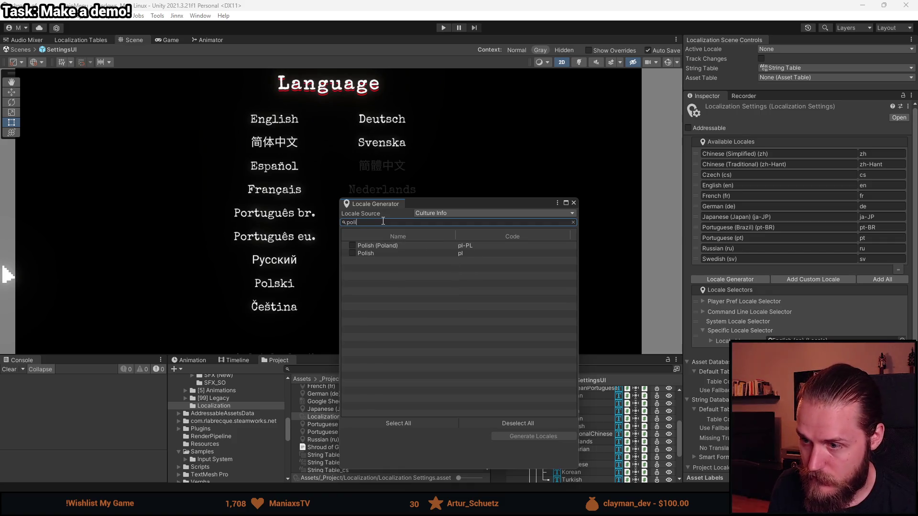
pyautogui.click(352, 254)
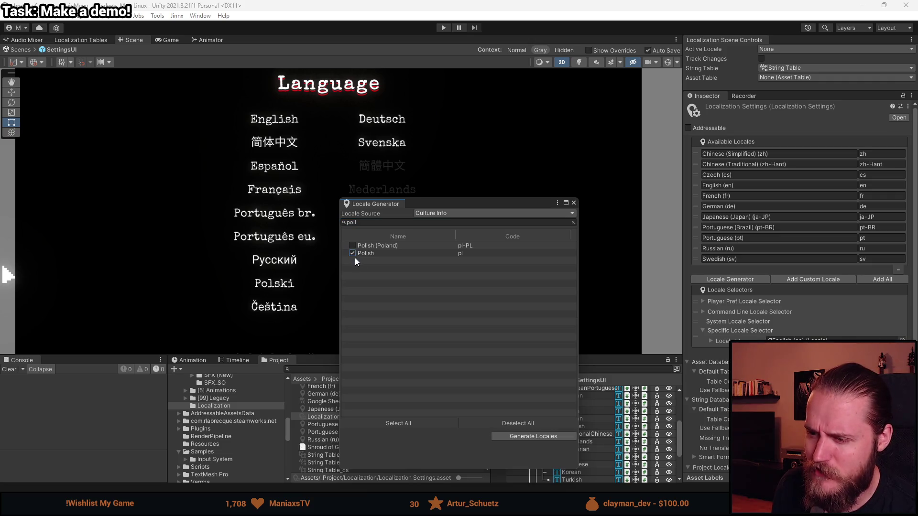
# - Move the generator window aside and change the search filter to 'spanish'
pyautogui.click(391, 223)
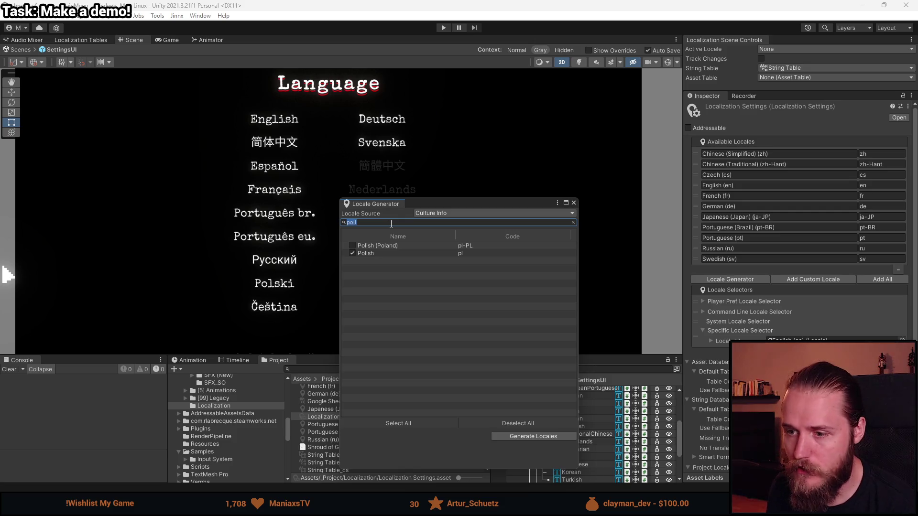
pyautogui.moveTo(431, 206); pyautogui.dragTo(483, 216)
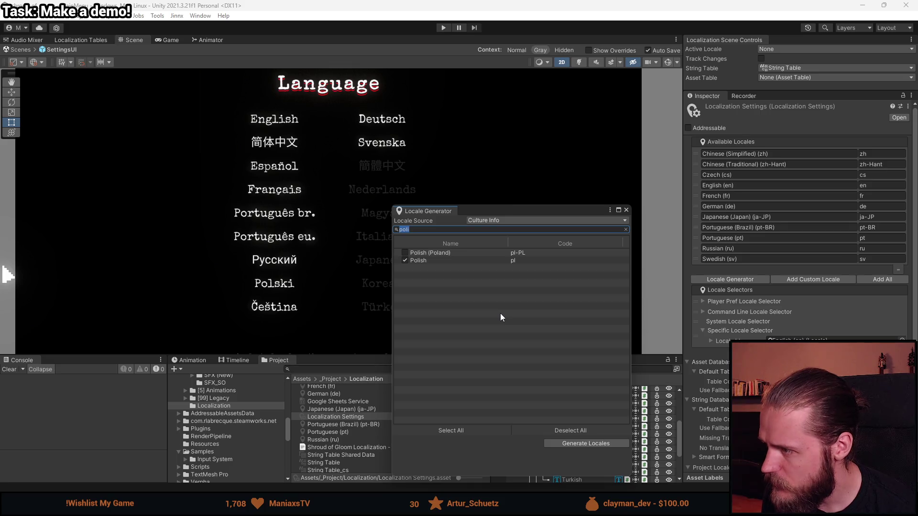
pyautogui.write('spanish')
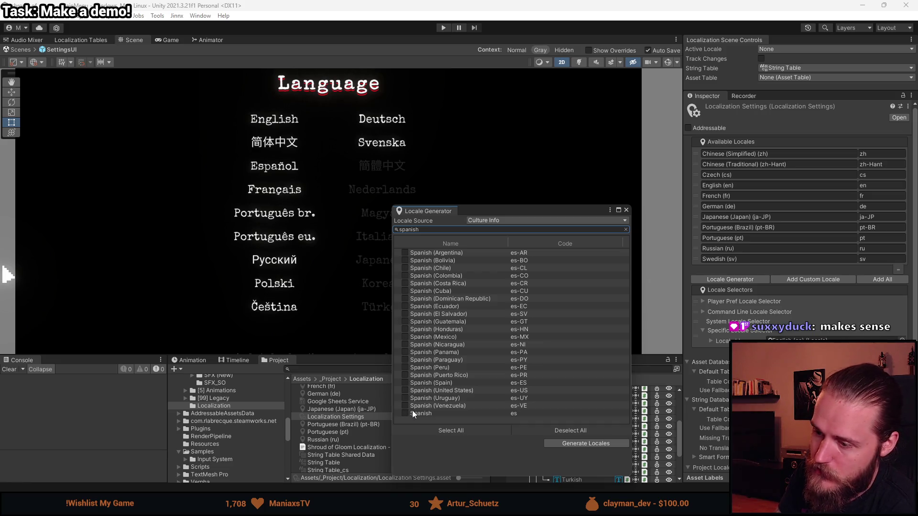
# - Mark the Spanish (Spain), Spanish (Argentina) and plain Spanish (es) cultures for generation
pyautogui.click(405, 383)
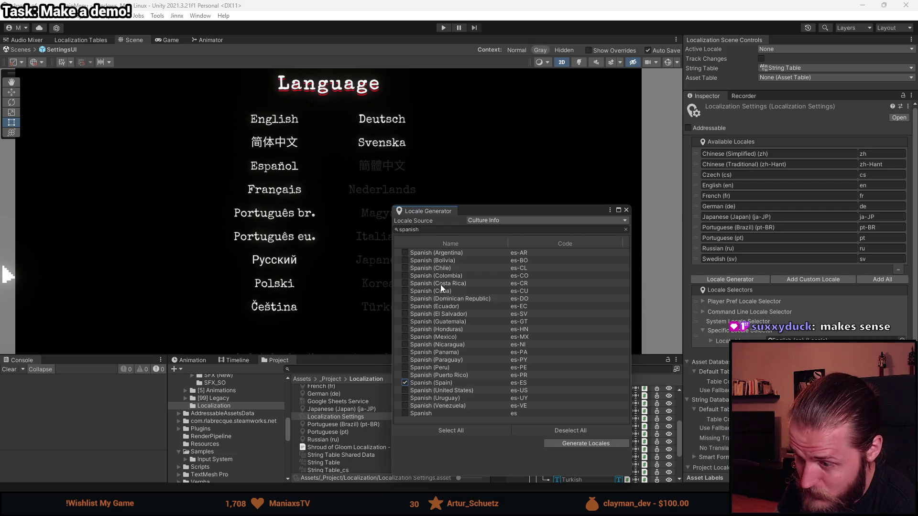
pyautogui.click(405, 252)
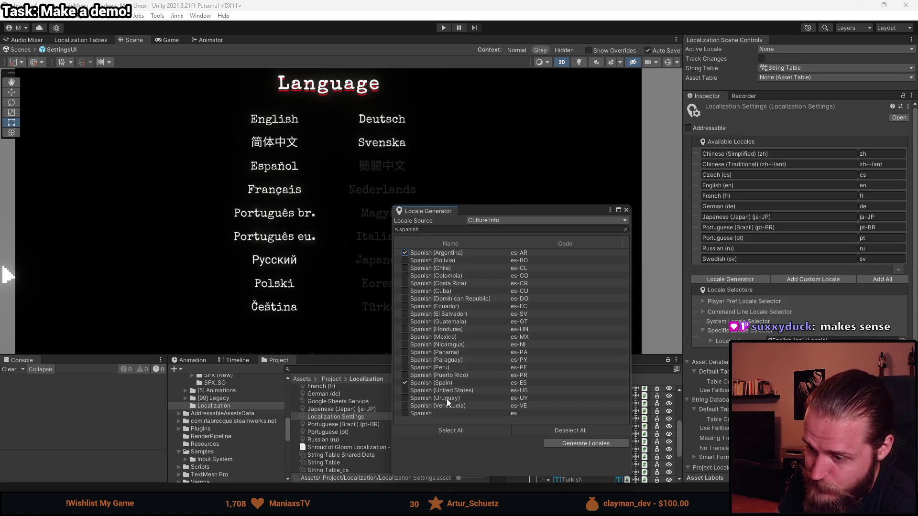
pyautogui.click(405, 414)
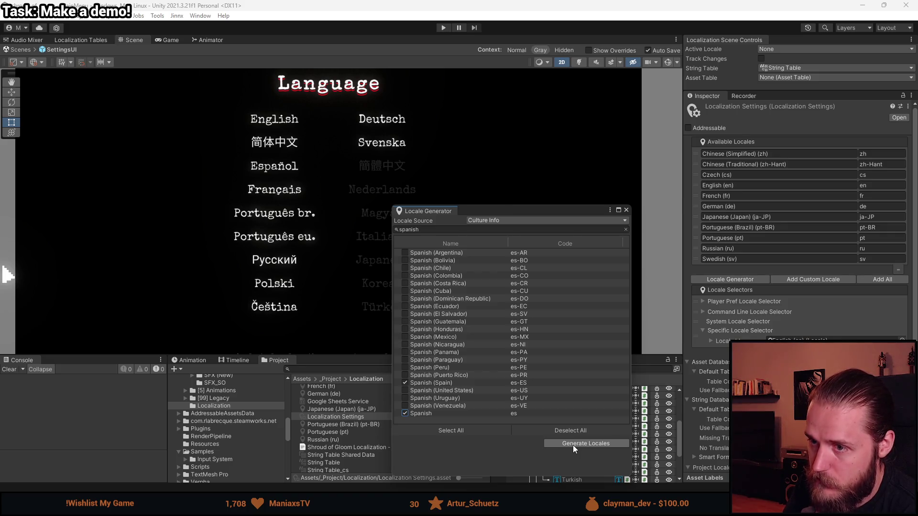
# - Generate the marked locales into the Assets/_Project/Localization folder
pyautogui.click(573, 445)
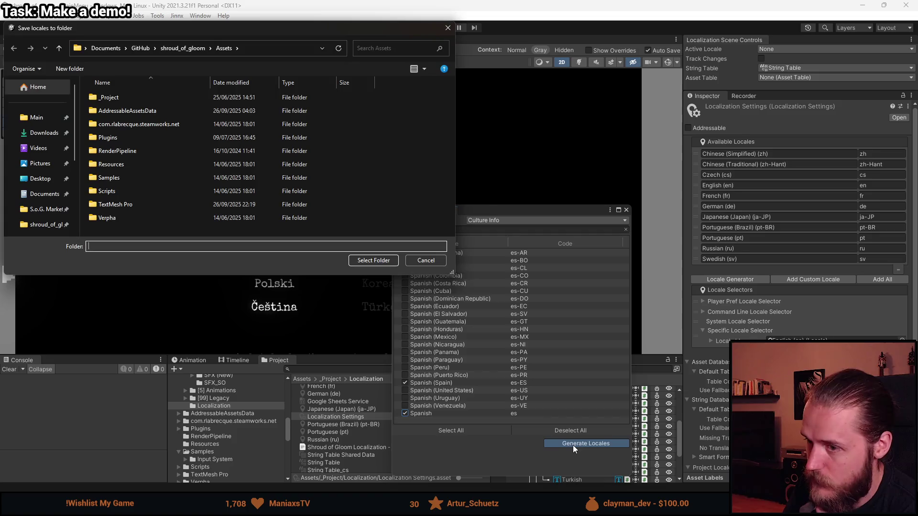
pyautogui.doubleClick(141, 96)
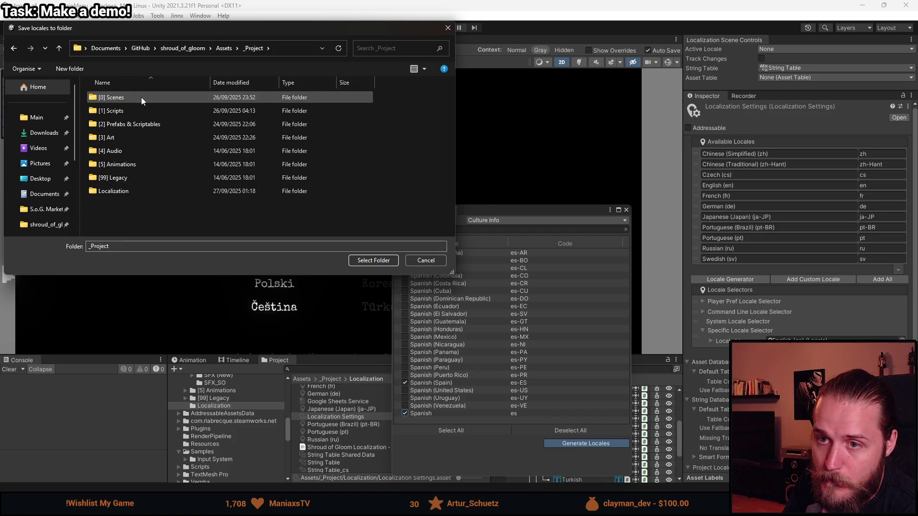
pyautogui.doubleClick(127, 190)
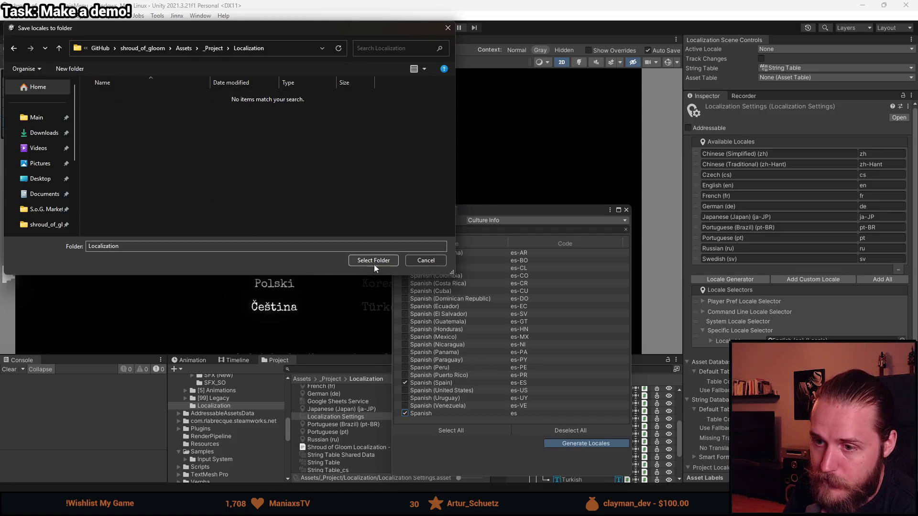
pyautogui.click(373, 260)
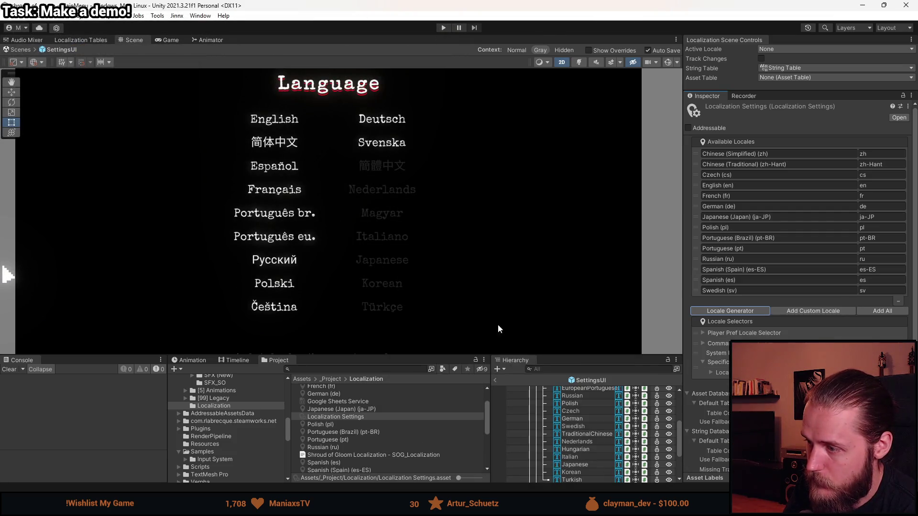
pyautogui.moveTo(544, 354); pyautogui.dragTo(544, 302)
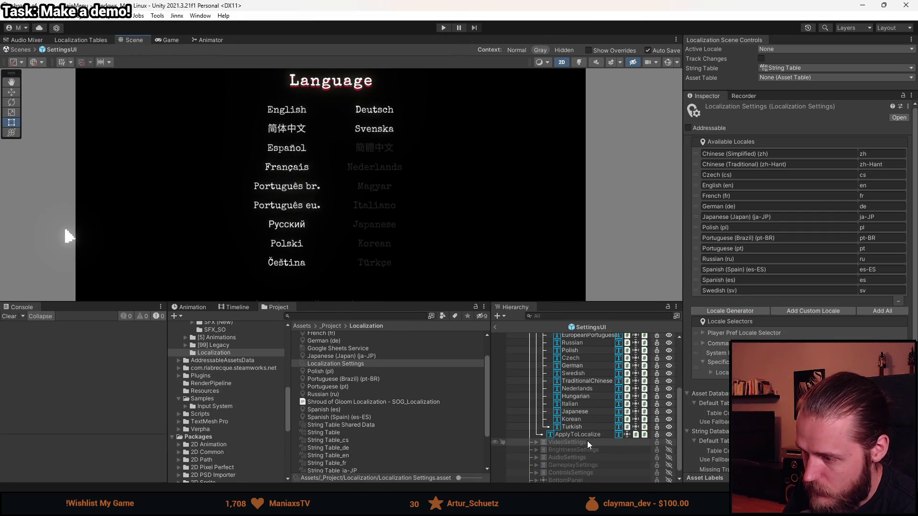
# - Select String Table and create its missing Spanish (Spain) and Polish tables
pyautogui.scroll(5, 574, 447)
pyautogui.scroll(1, 573, 447)
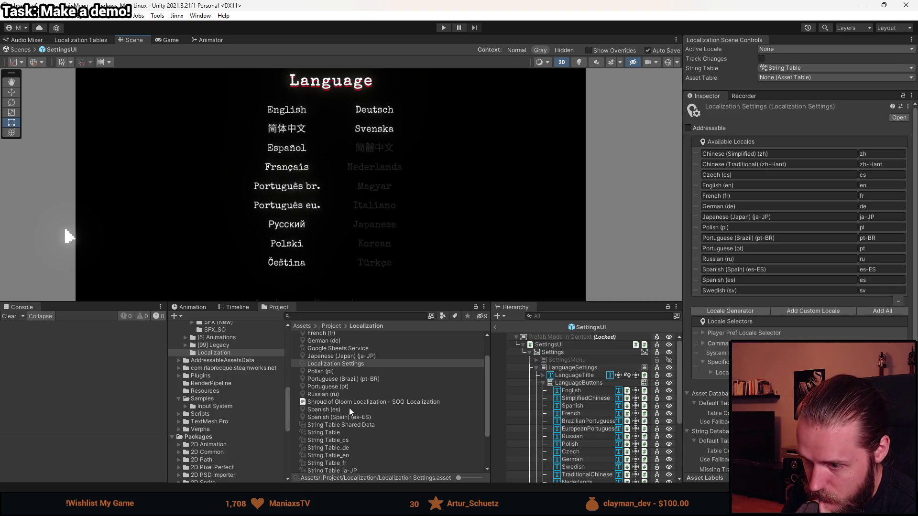
pyautogui.click(338, 432)
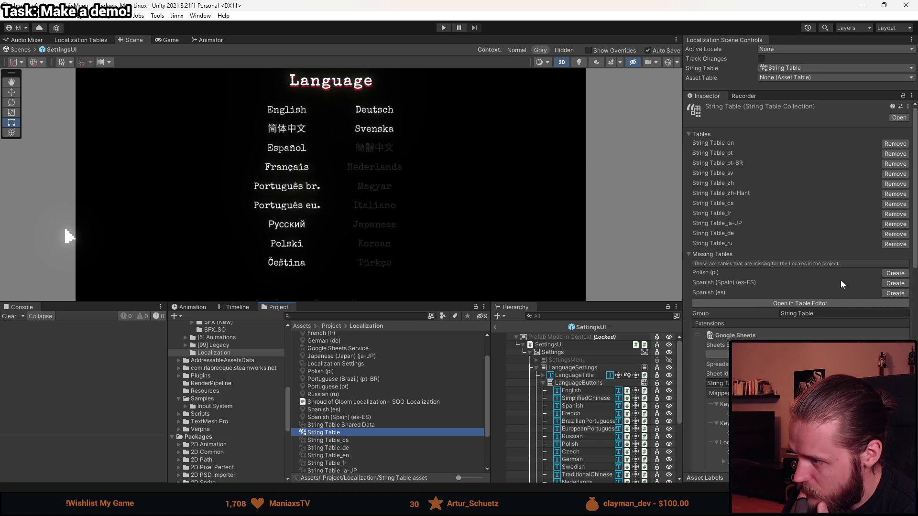
pyautogui.click(890, 283)
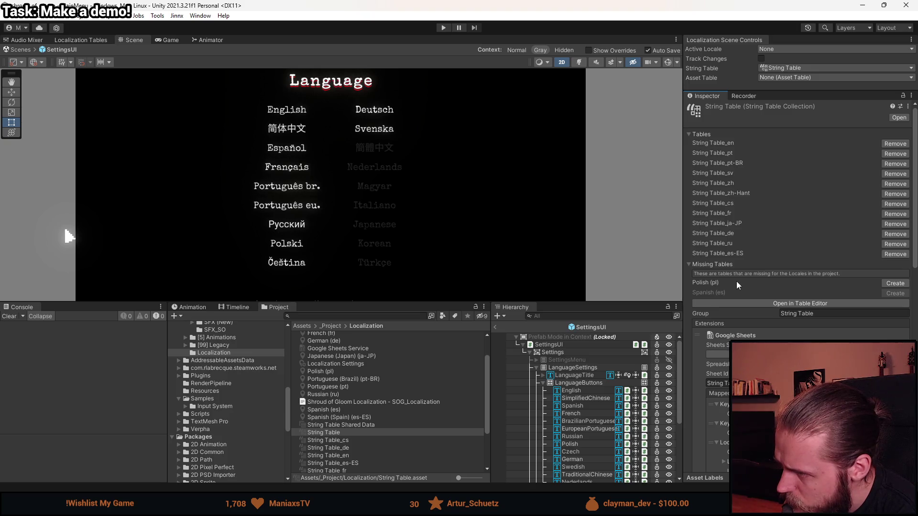
pyautogui.click(895, 283)
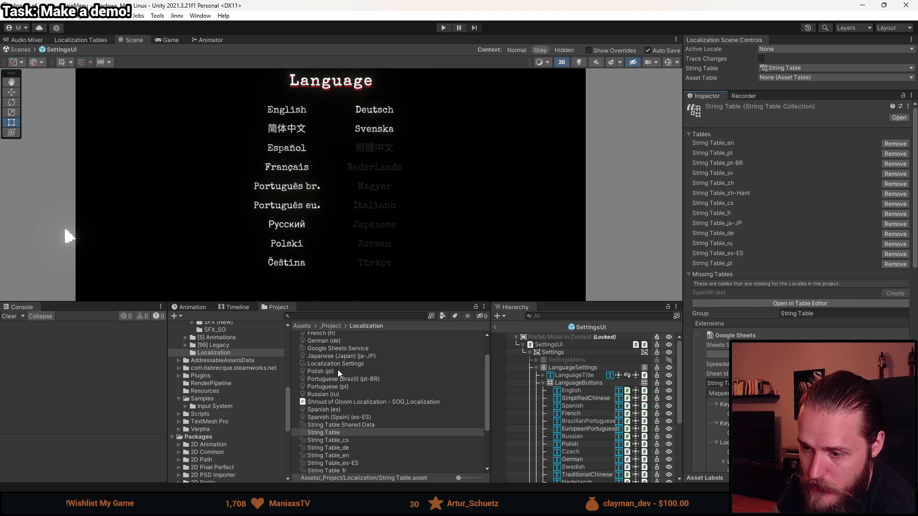
# - Select the Spanish (es) locale asset in the Project window
pyautogui.scroll(2, 337, 397)
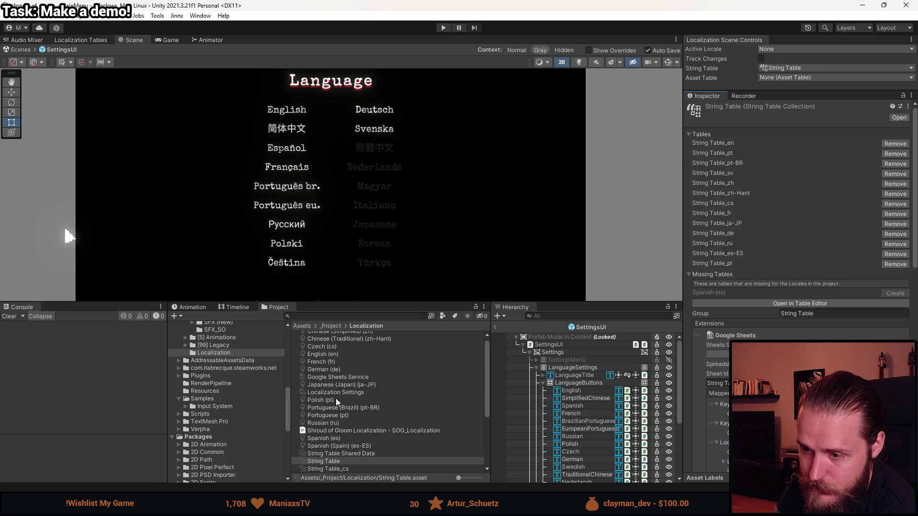
pyautogui.scroll(1, 336, 402)
pyautogui.scroll(-3, 344, 386)
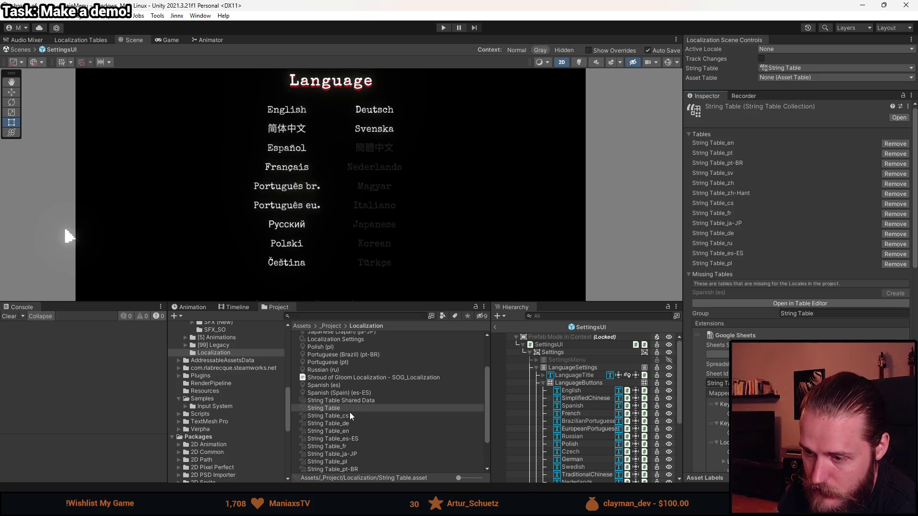
pyautogui.click(331, 386)
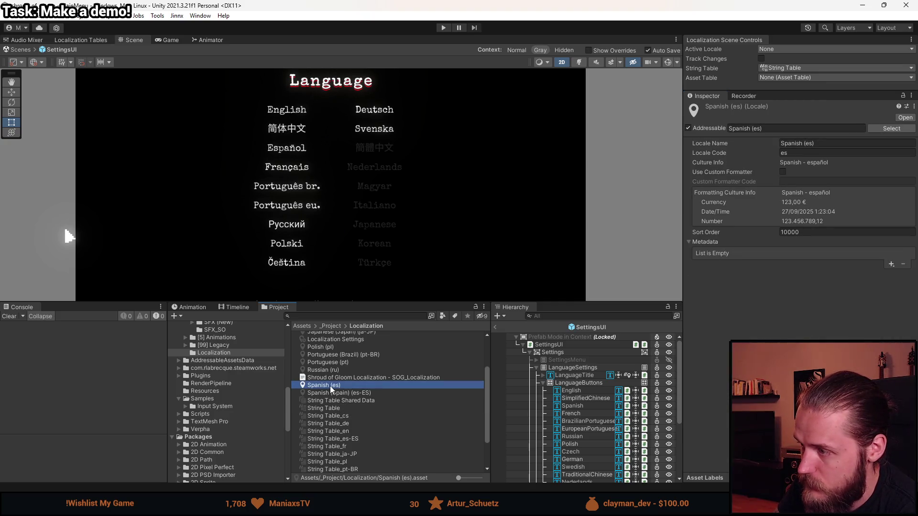
# - Delete the Spanish (es) locale asset, then reselect String Table and the Localization Settings
pyautogui.press('Delete')
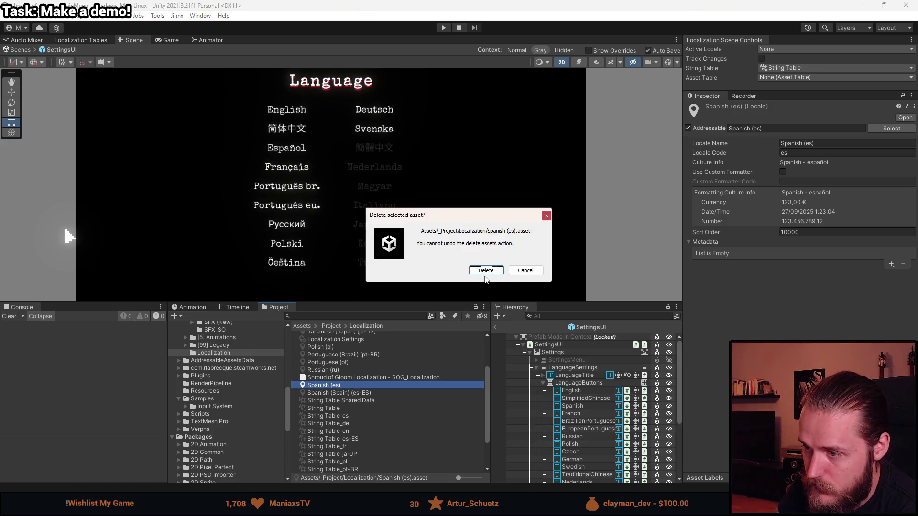
pyautogui.click(486, 271)
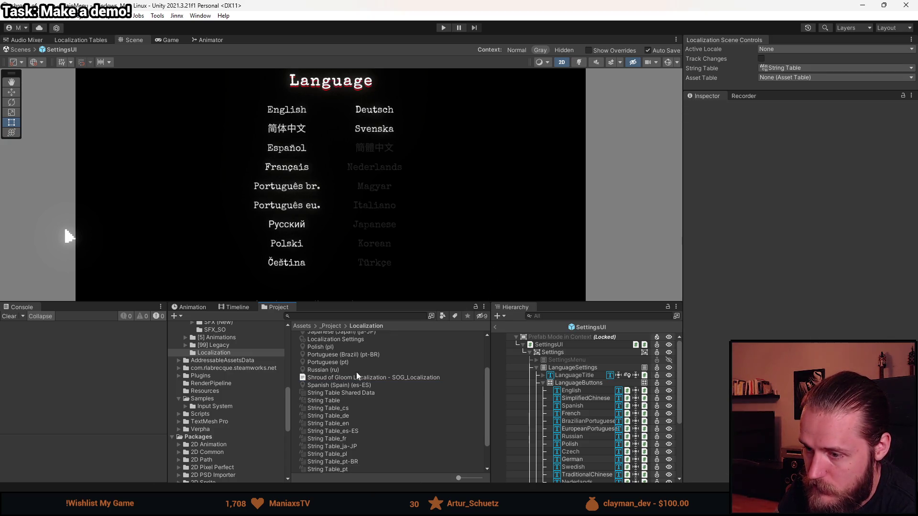
pyautogui.scroll(3, 358, 367)
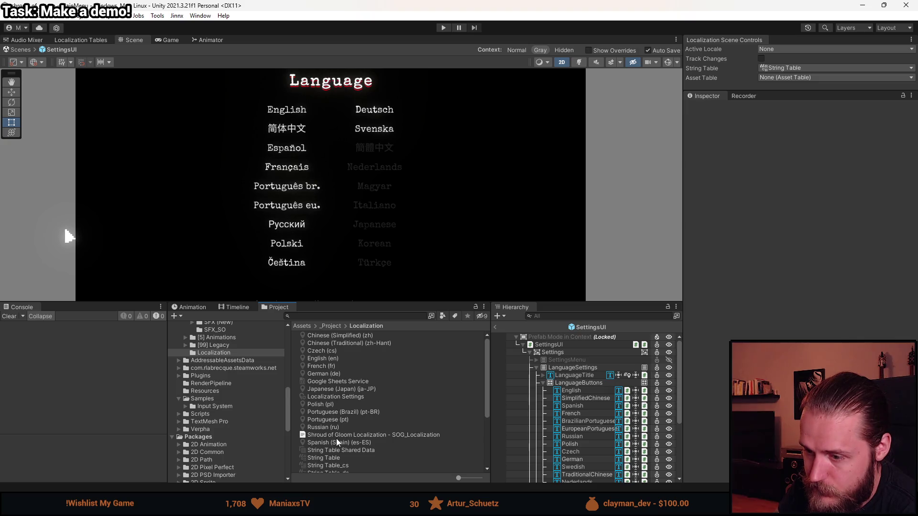
pyautogui.click(333, 458)
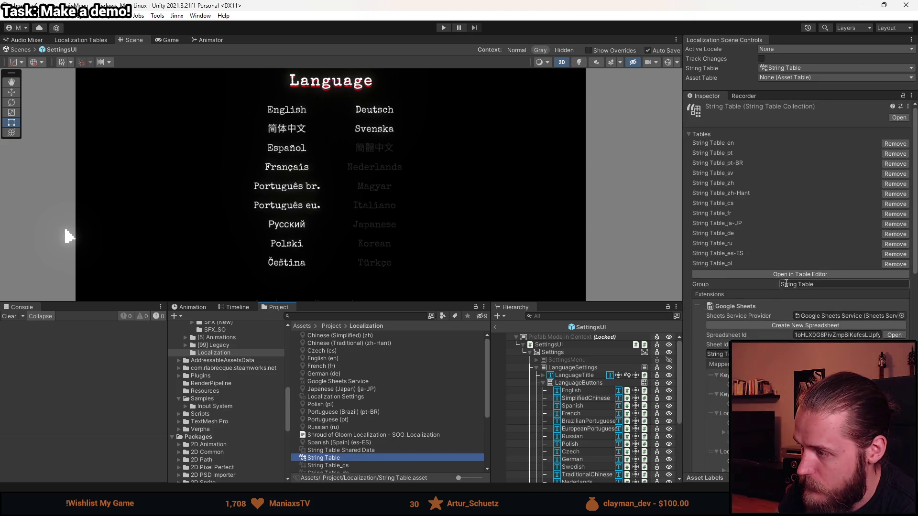
pyautogui.click(341, 398)
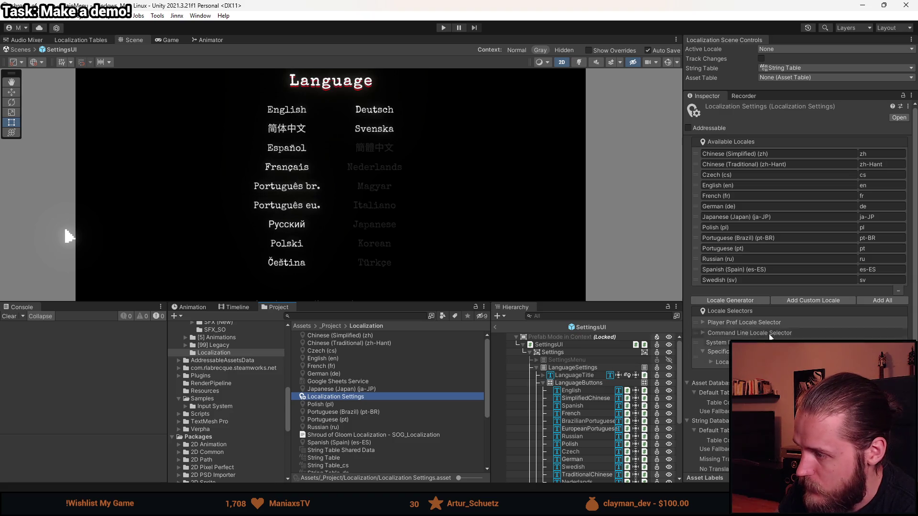
# - Filter the Locale Generator by 'spanish' and generate Spanish (Argentina) into _Project/Localization
pyautogui.click(729, 301)
pyautogui.click(438, 228)
pyautogui.write('spanish')
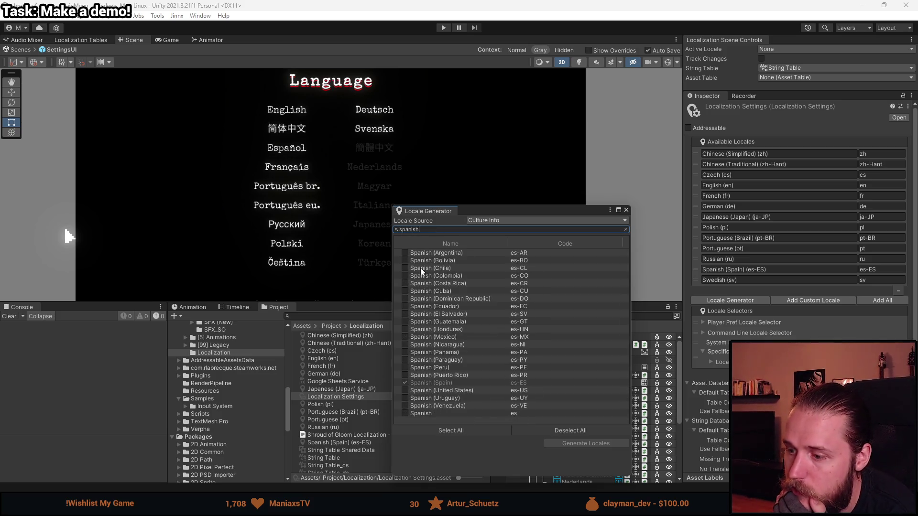
pyautogui.click(405, 252)
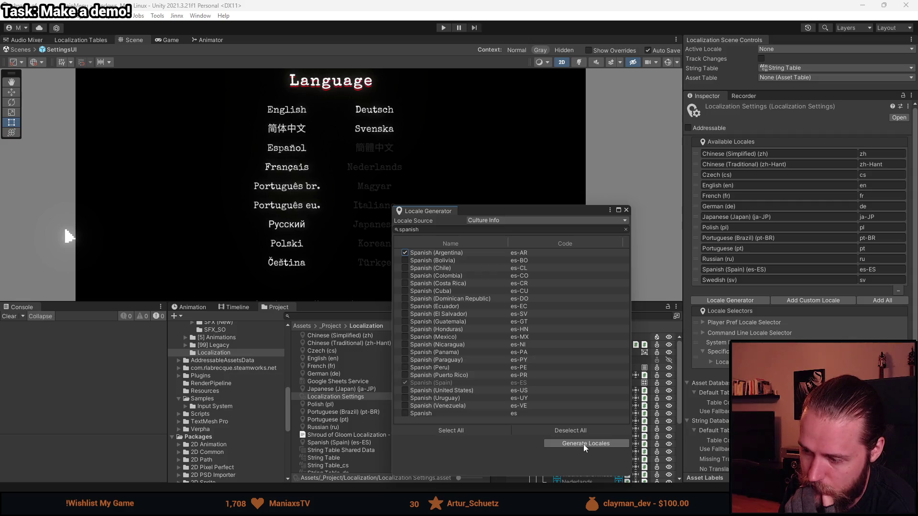
pyautogui.click(584, 444)
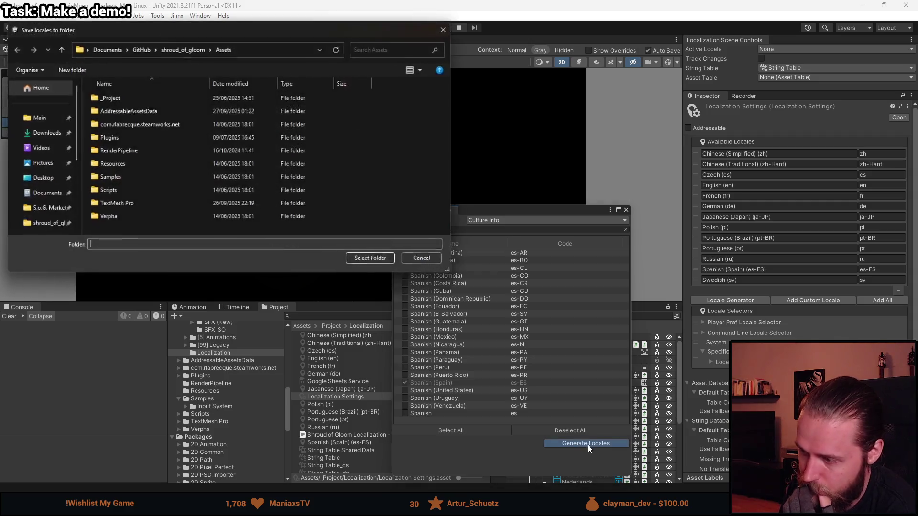
pyautogui.doubleClick(128, 99)
pyautogui.doubleClick(133, 195)
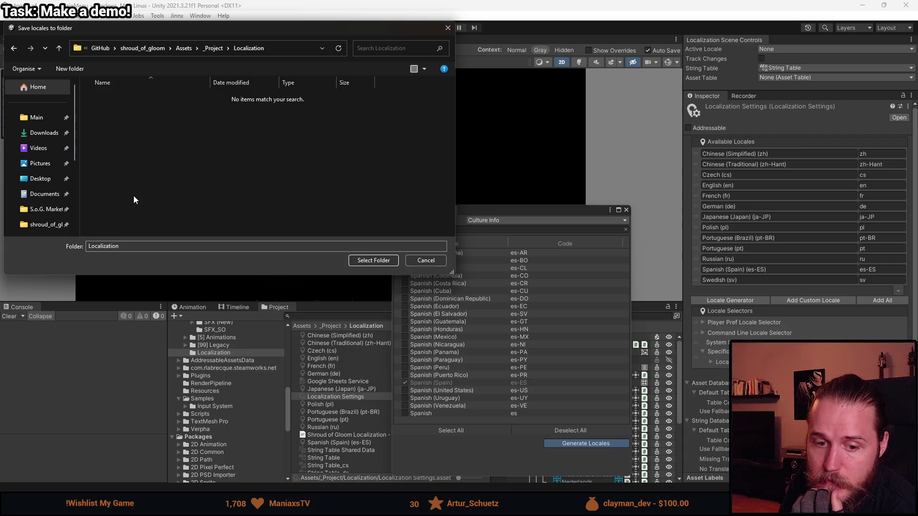
pyautogui.click(369, 261)
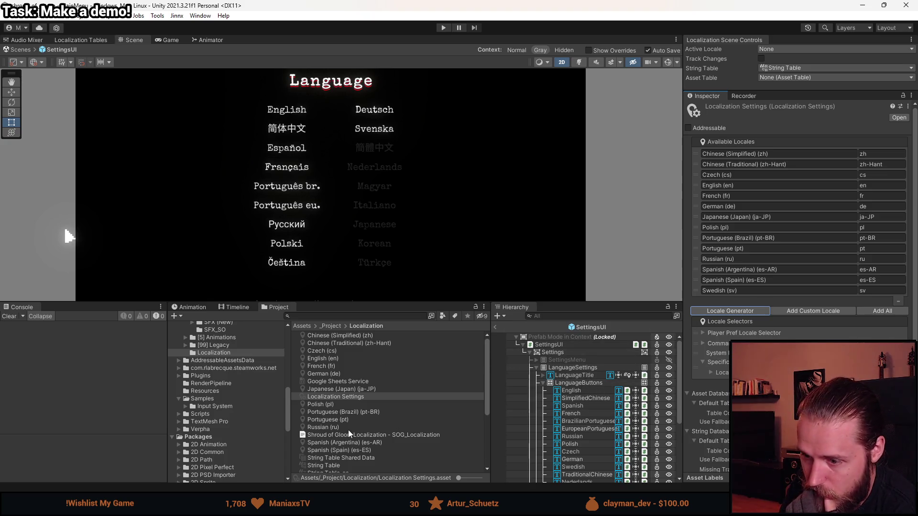
# - Create the missing Spanish (Argentina) table in String Table and scroll to its Google Sheets mappings
pyautogui.click(332, 465)
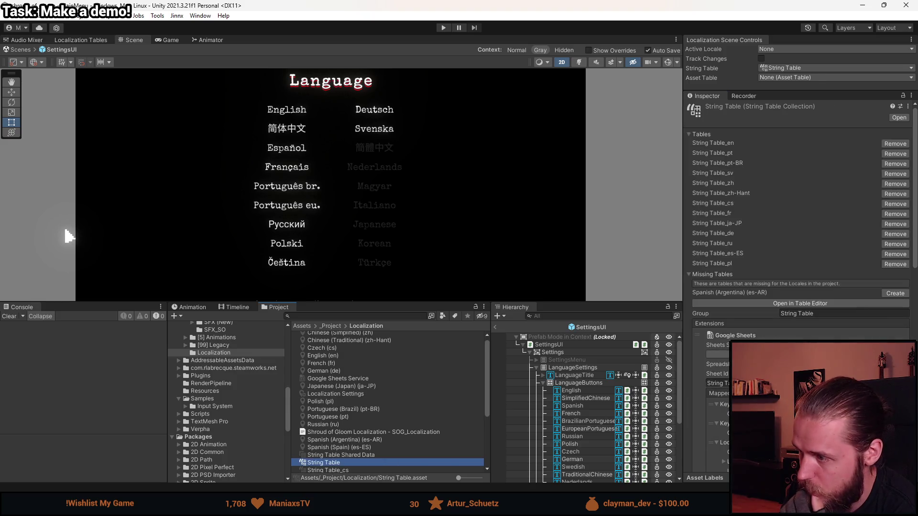
pyautogui.click(897, 293)
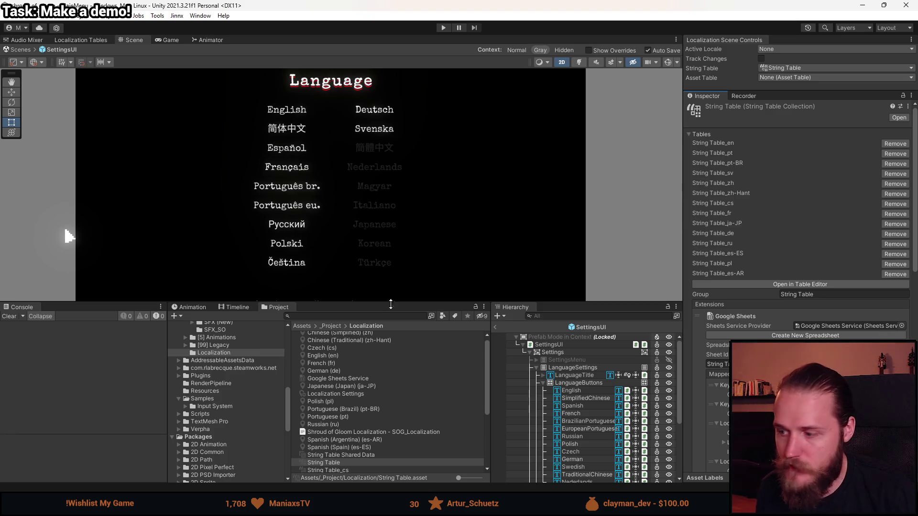
pyautogui.scroll(-10, 774, 383)
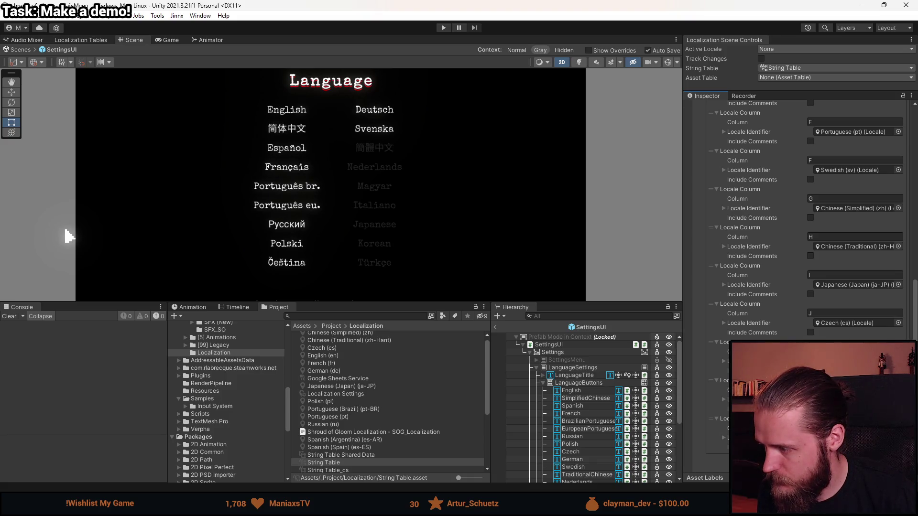
# - Map the new sheet columns to Spanish (Argentina), Spanish (Spain) and Polish (pl) locales
pyautogui.scroll(10, 798, 215)
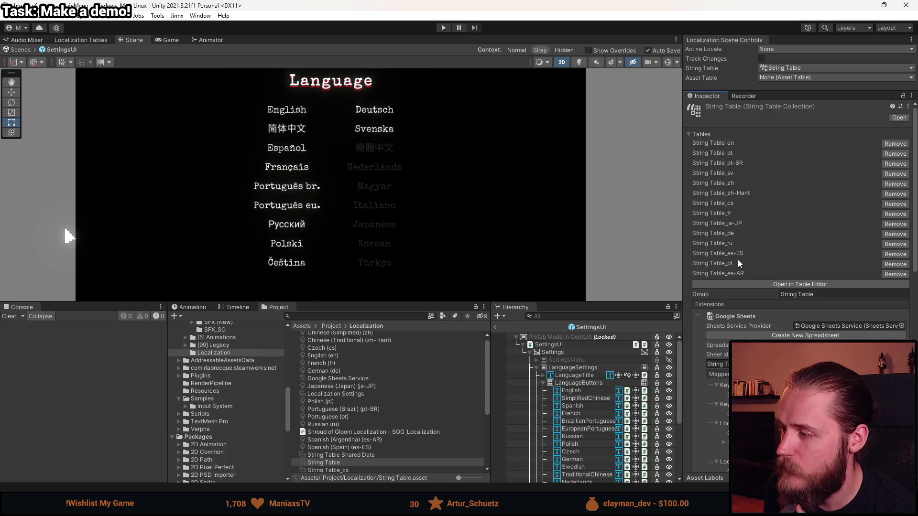
pyautogui.scroll(-15, 799, 239)
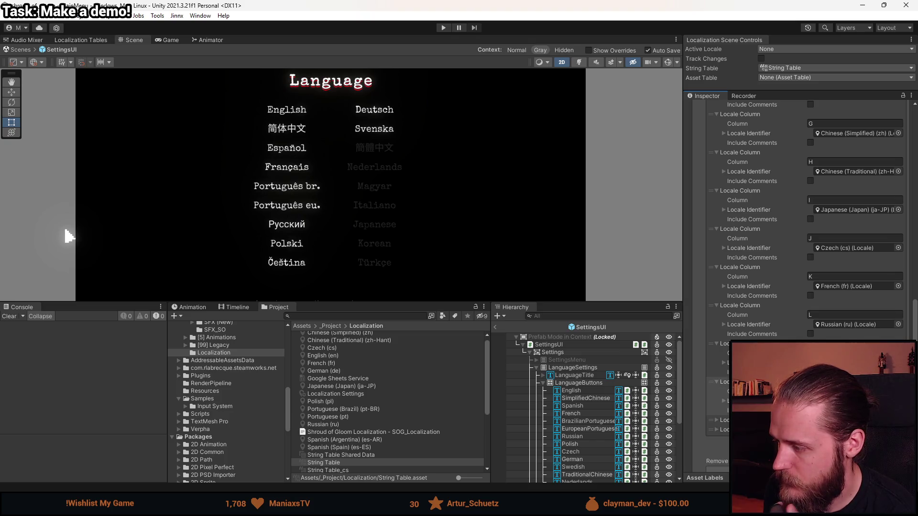
pyautogui.click(898, 362)
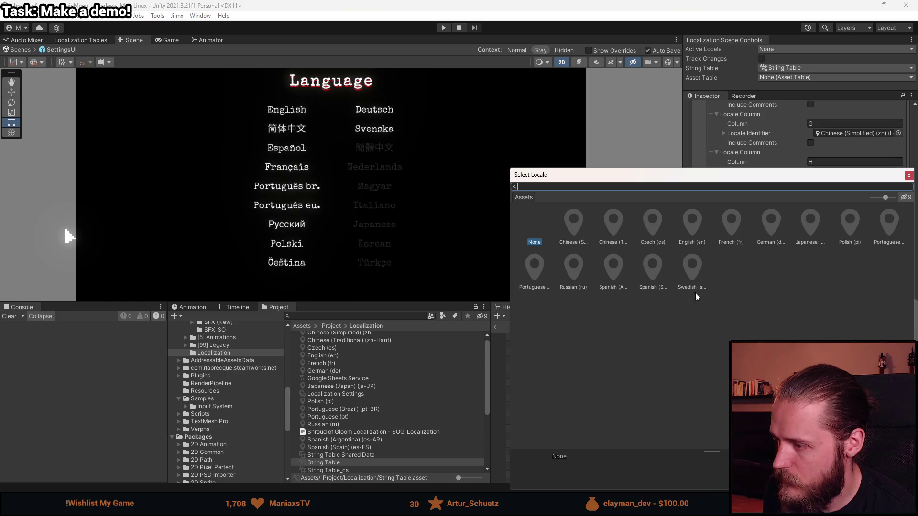
pyautogui.click(614, 277)
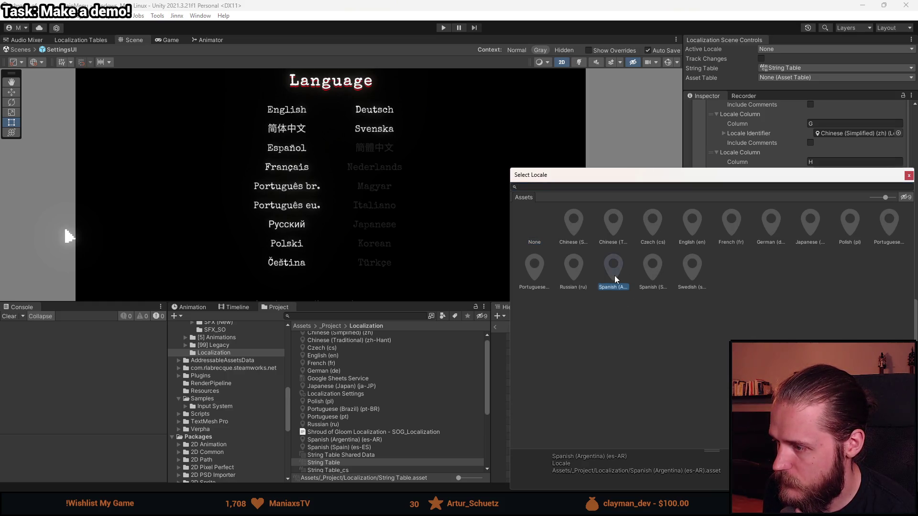
pyautogui.doubleClick(615, 275)
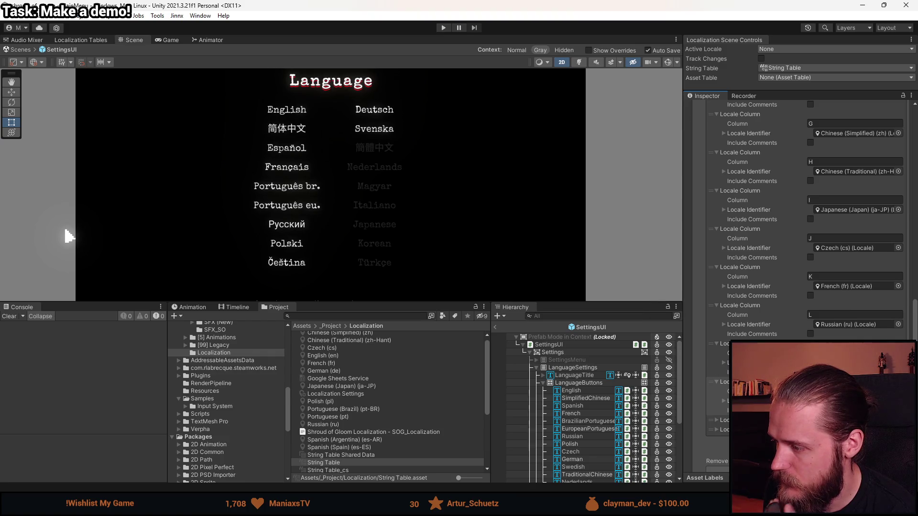
pyautogui.scroll(-3, 798, 287)
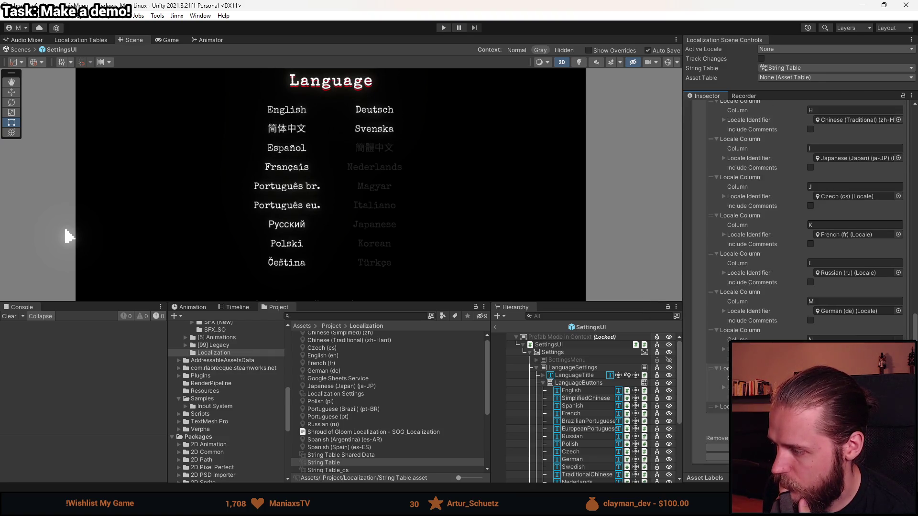
pyautogui.click(898, 349)
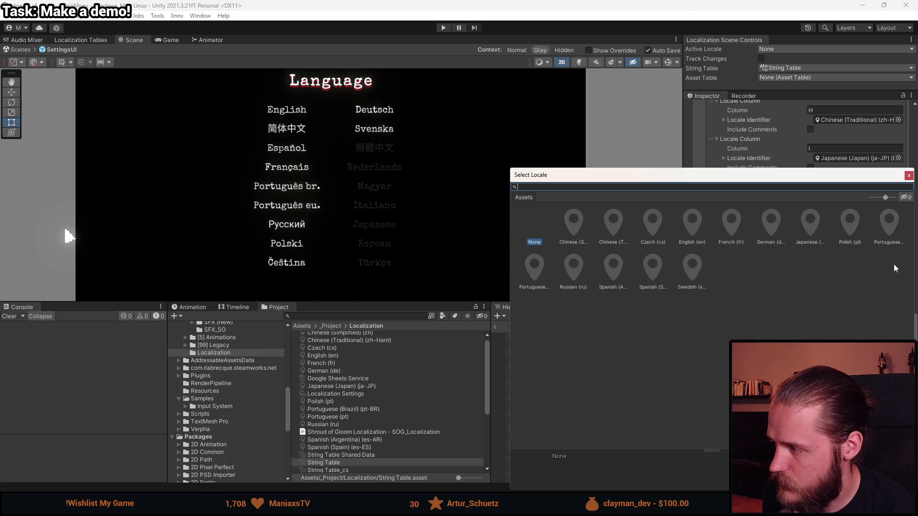
pyautogui.doubleClick(644, 273)
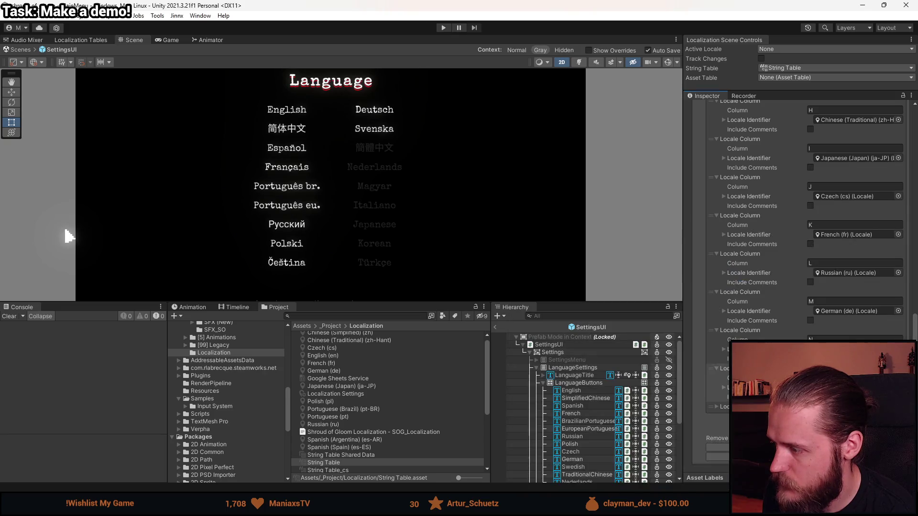
pyautogui.click(899, 425)
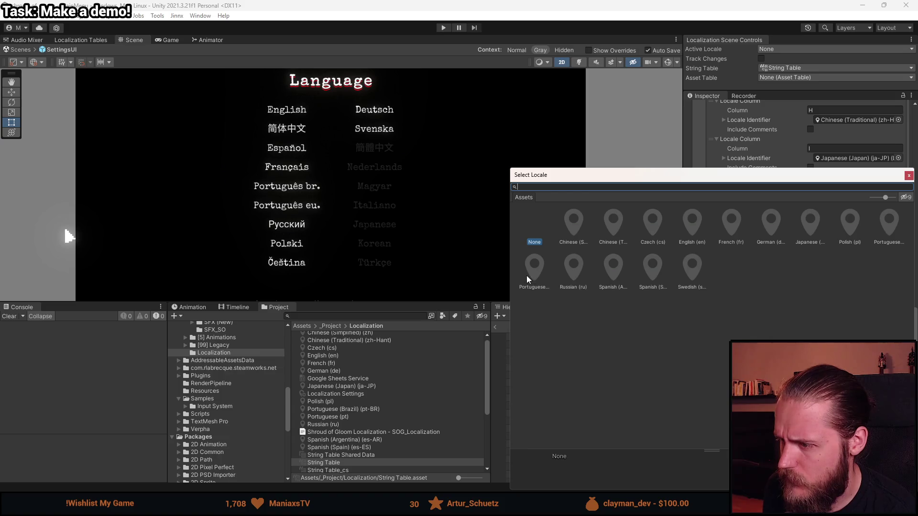
pyautogui.doubleClick(845, 227)
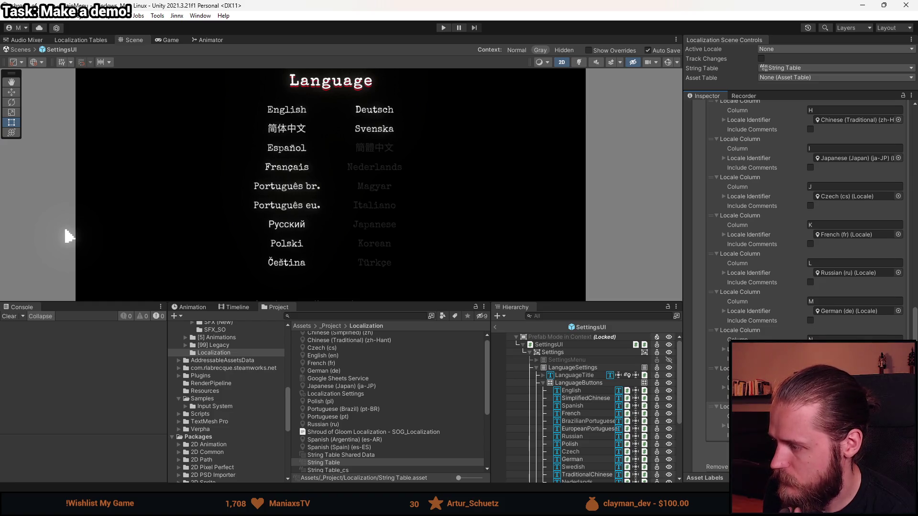
pyautogui.scroll(-3, 803, 239)
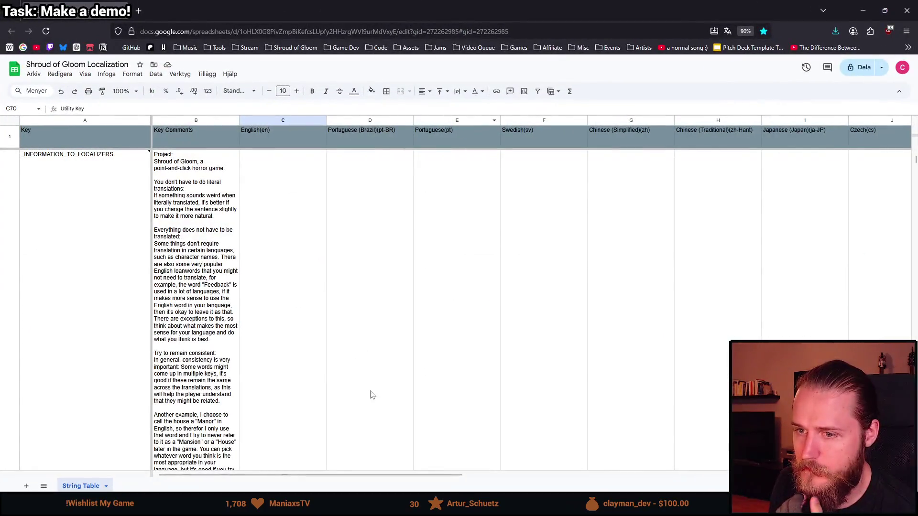
# - Copy the German(de) header cell M1's formatting onto the new header cells N1 to P1
pyautogui.moveTo(366, 476); pyautogui.dragTo(728, 445)
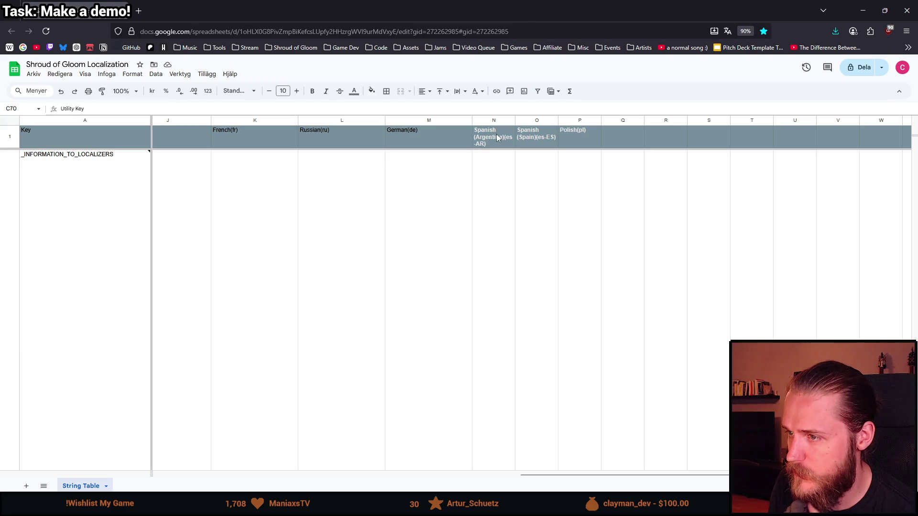
pyautogui.click(410, 132)
pyautogui.rightClick(417, 135)
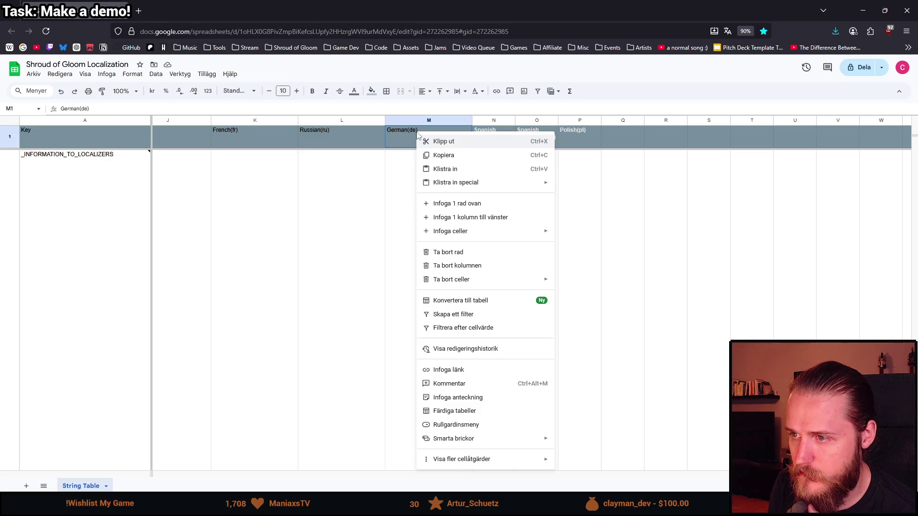
pyautogui.click(426, 154)
pyautogui.moveTo(498, 148); pyautogui.dragTo(569, 144)
pyautogui.rightClick(578, 140)
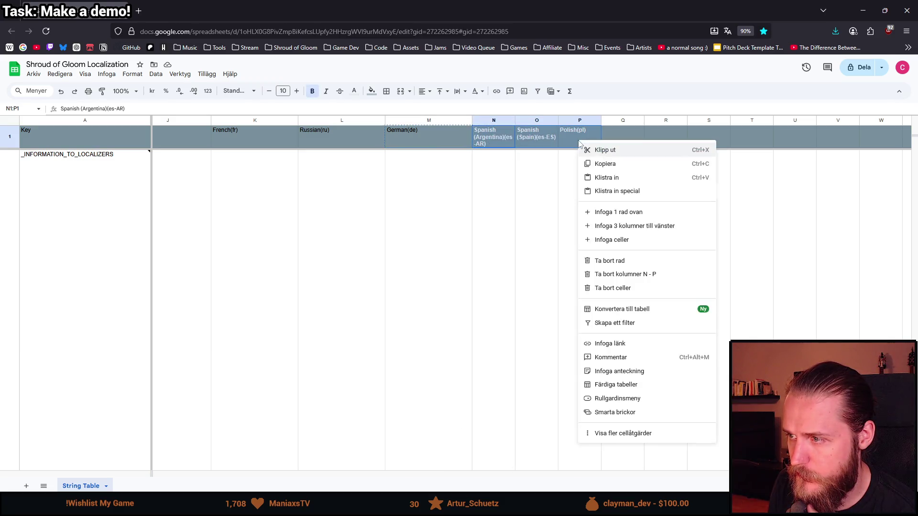
pyautogui.moveTo(639, 196)
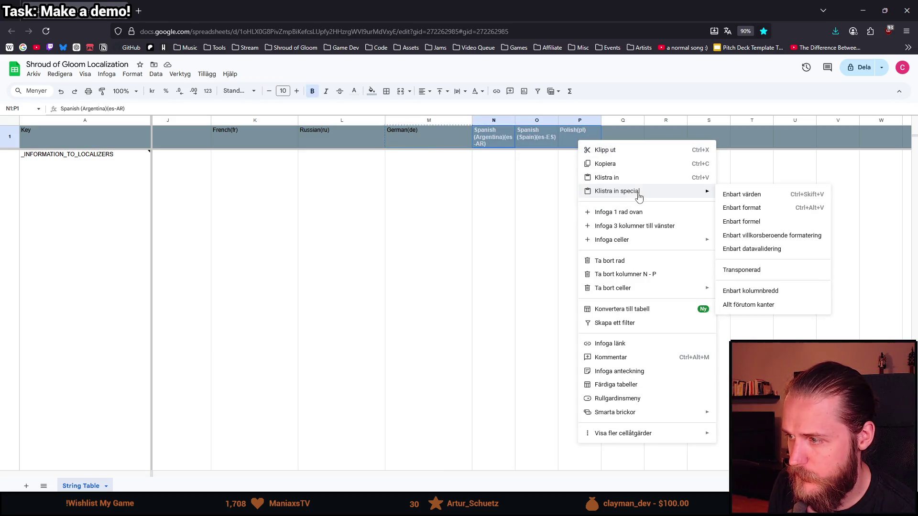
pyautogui.click(760, 209)
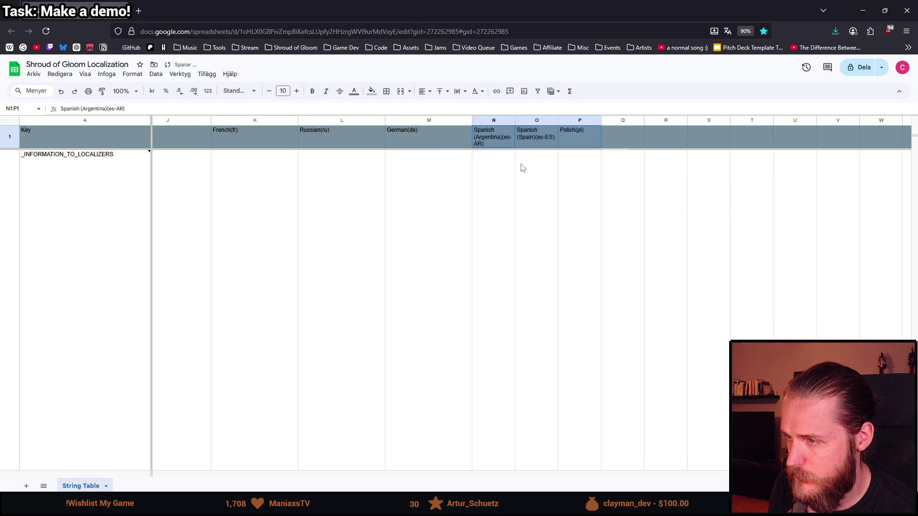
pyautogui.click(509, 140)
pyautogui.rightClick(493, 140)
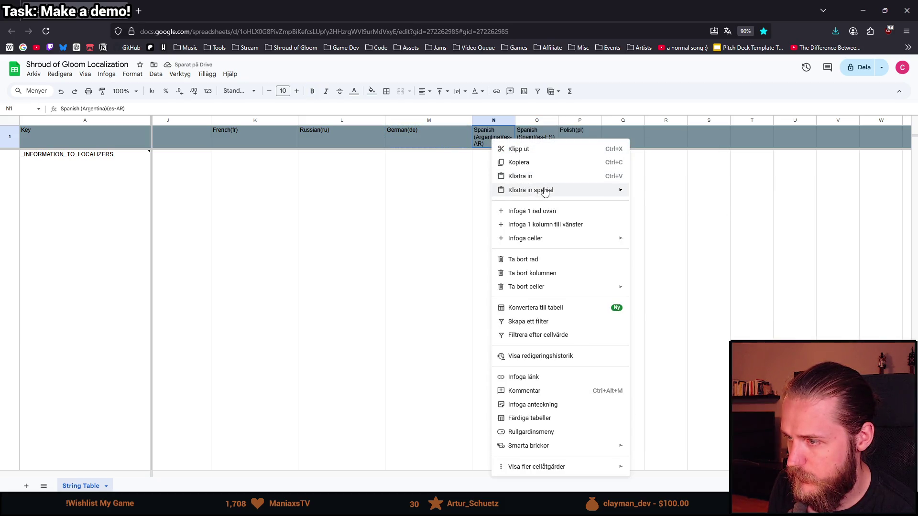
pyautogui.moveTo(545, 191)
pyautogui.click(676, 214)
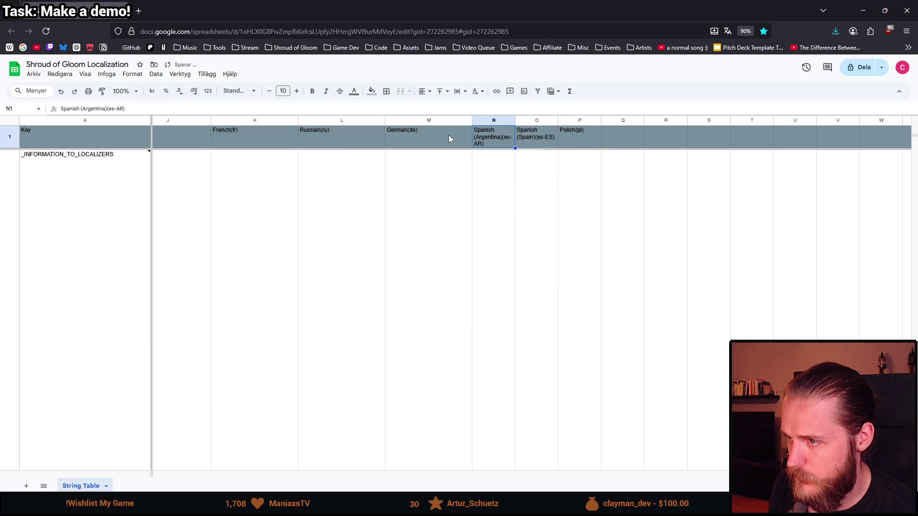
# - Copy German(de) column M and paste its formatting onto column N
pyautogui.click(435, 122)
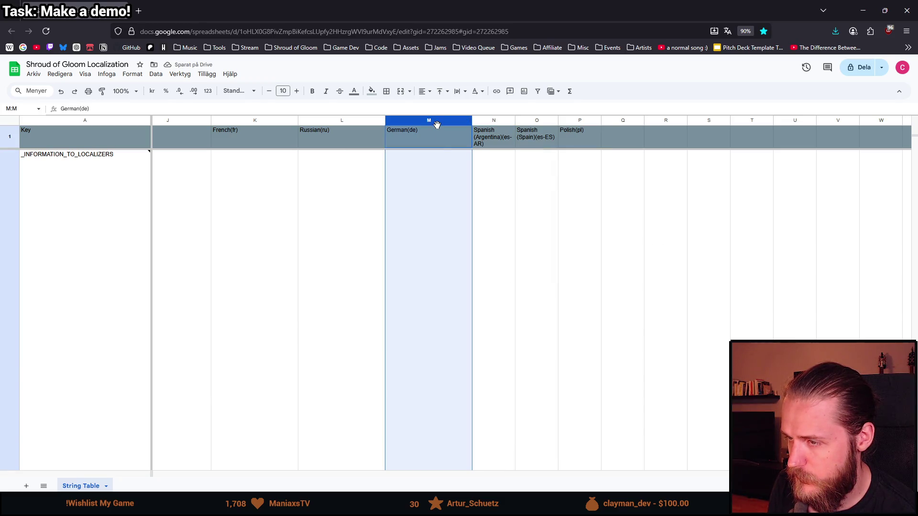
pyautogui.scroll(-2, 457, 220)
pyautogui.rightClick(435, 123)
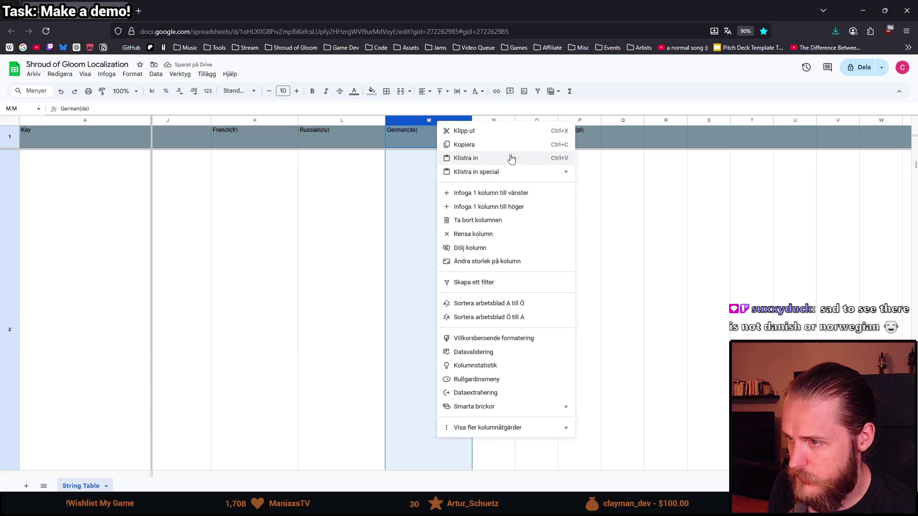
pyautogui.click(487, 145)
pyautogui.rightClick(495, 122)
pyautogui.moveTo(548, 177)
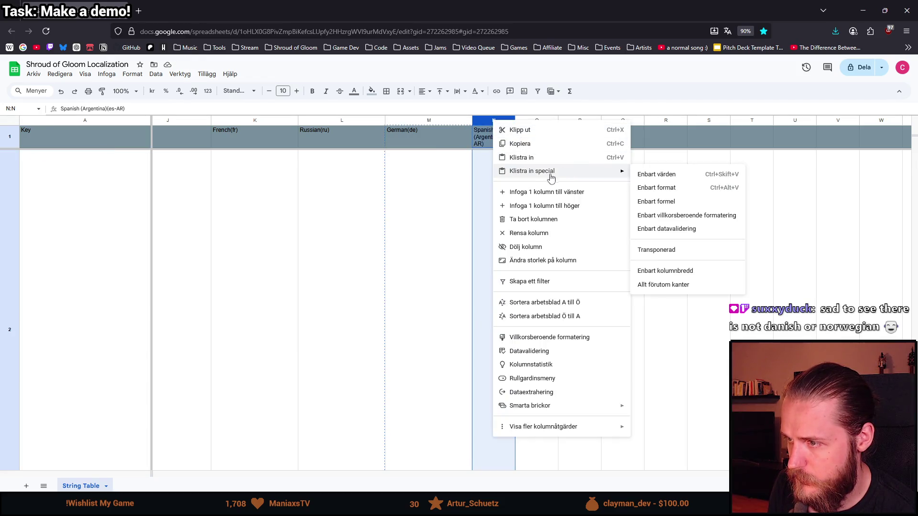
pyautogui.click(674, 192)
# - Paste the copied header and column formatting onto the Spanish (Spain) column O
pyautogui.click(587, 122)
pyautogui.rightClick(584, 123)
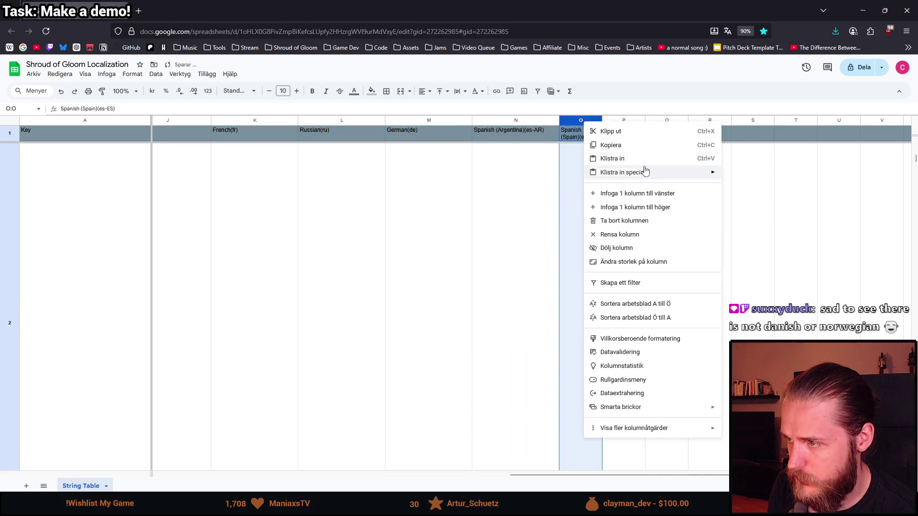
pyautogui.moveTo(645, 172)
pyautogui.click(761, 189)
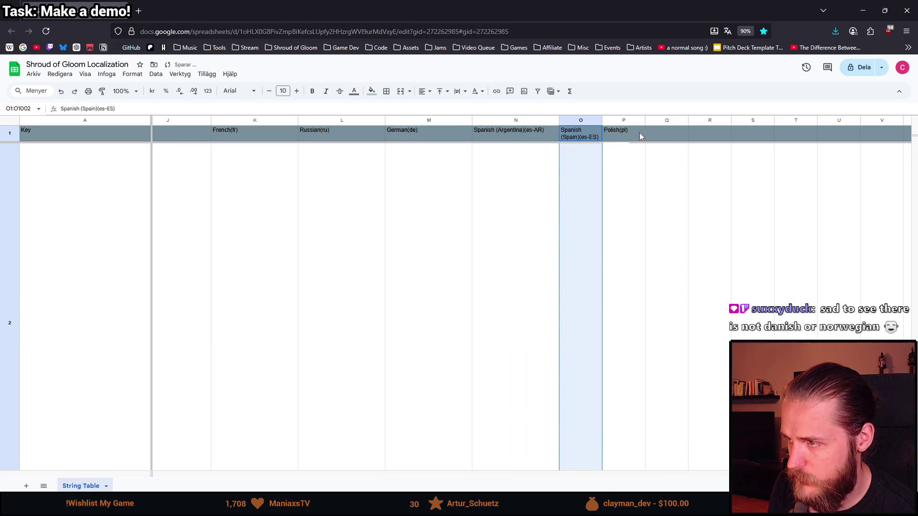
pyautogui.click(578, 122)
pyautogui.rightClick(577, 122)
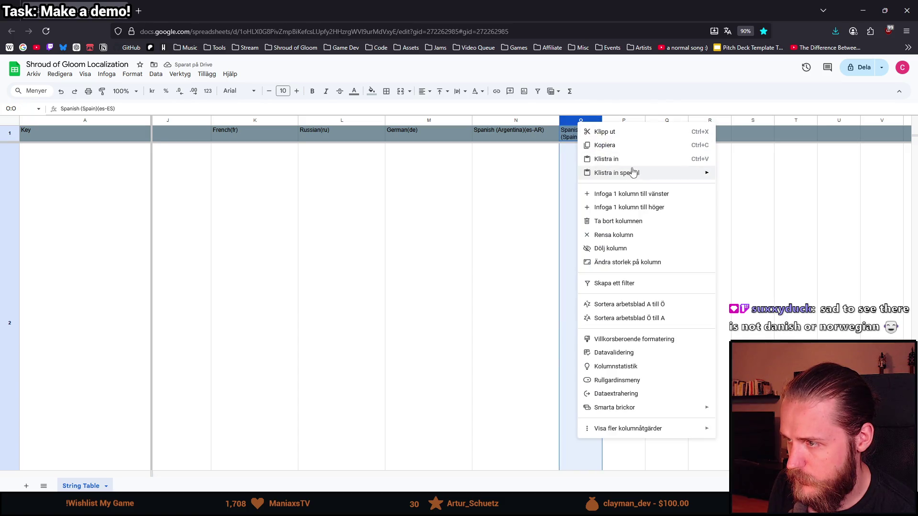
pyautogui.moveTo(638, 173)
pyautogui.click(767, 188)
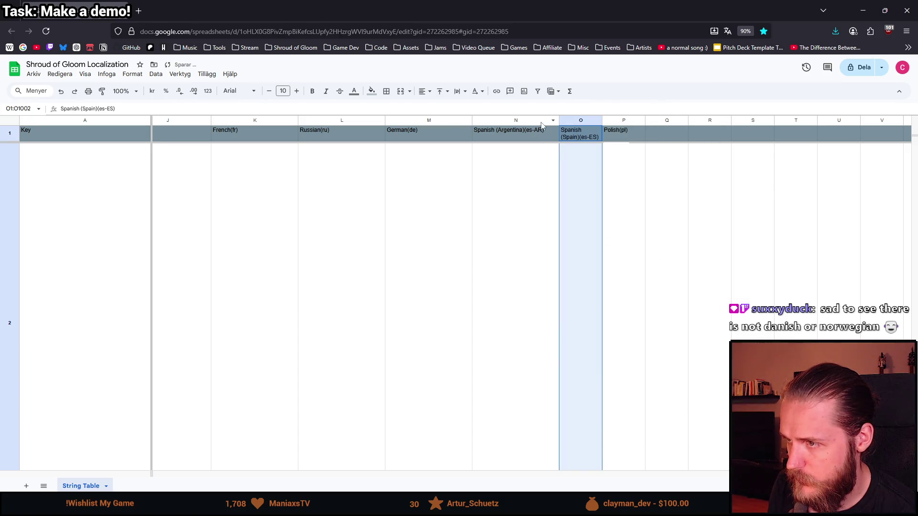
# - Give column O the same format and width as column M
pyautogui.rightClick(451, 124)
pyautogui.click(534, 146)
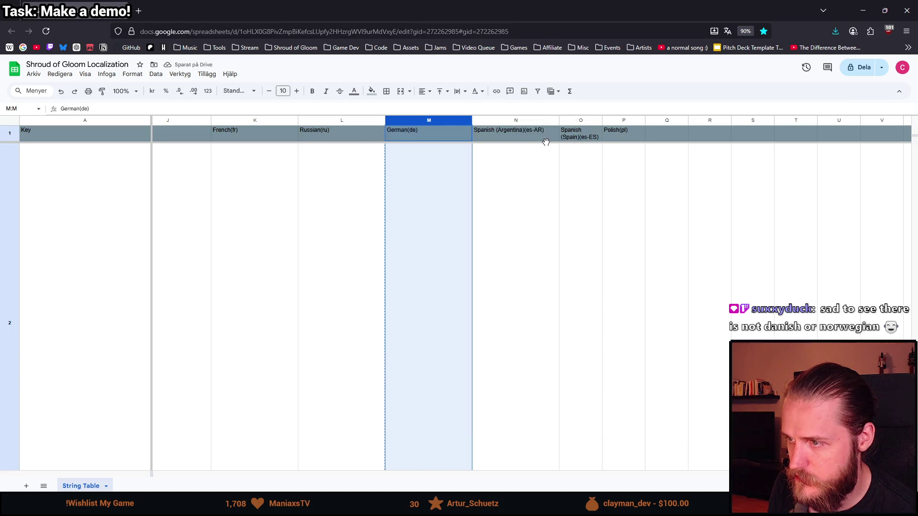
pyautogui.rightClick(586, 122)
pyautogui.moveTo(653, 172)
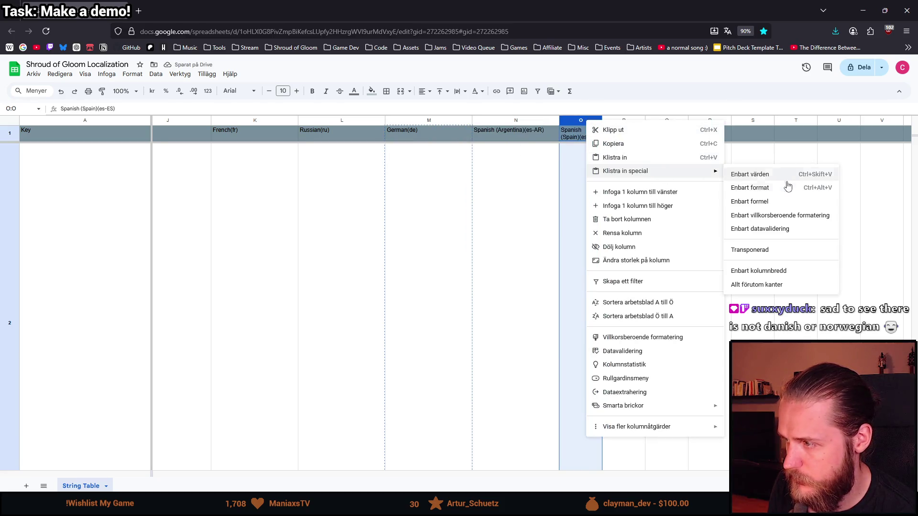
pyautogui.click(788, 184)
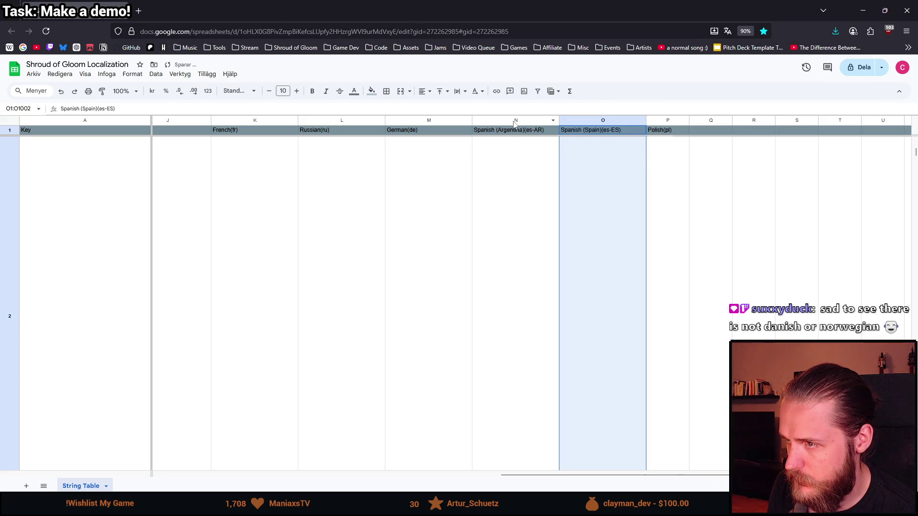
# - Copy column N and paste its column width onto the Polish(pl) column P
pyautogui.rightClick(513, 122)
pyautogui.click(569, 144)
pyautogui.rightClick(666, 122)
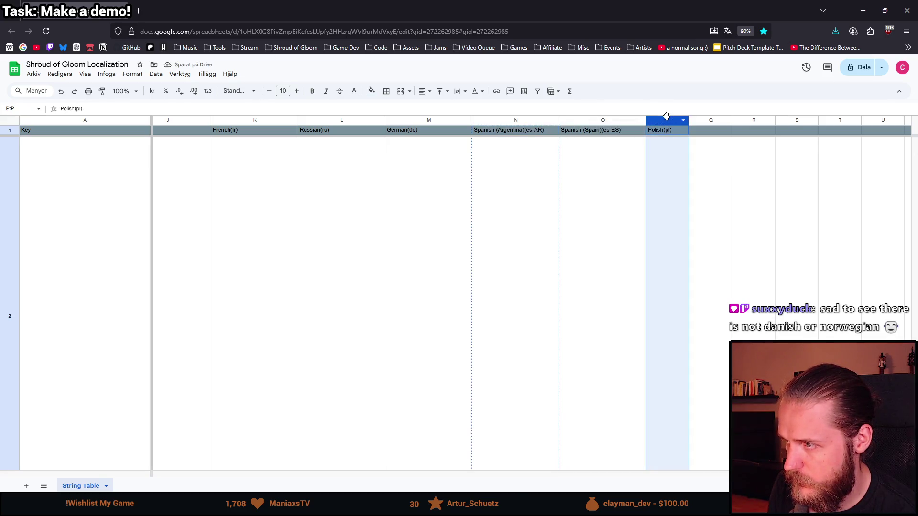
pyautogui.moveTo(746, 169)
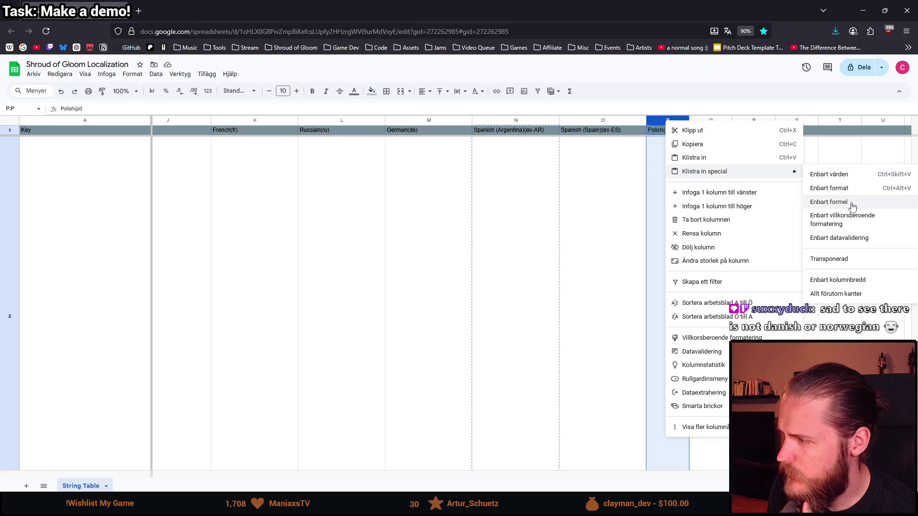
pyautogui.click(853, 192)
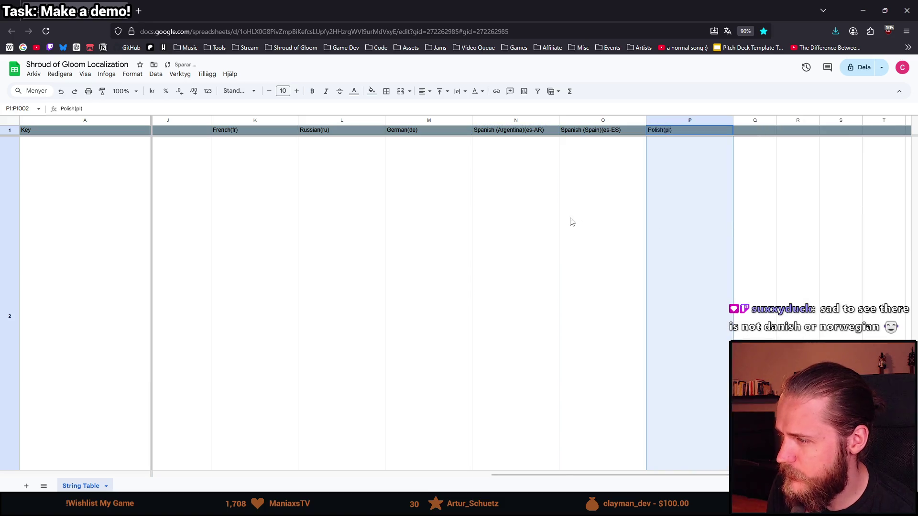
# - Zoom out and scroll across the whole translation sheet, reset the zoom, and return to Unity
pyautogui.keyDown('ctrl'); pyautogui.scroll(-4, 545, 293); pyautogui.keyUp('ctrl')
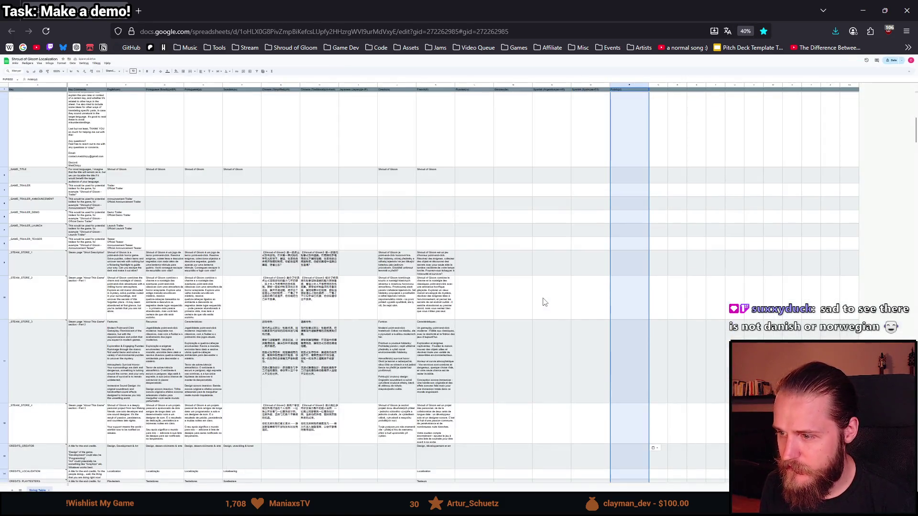
pyautogui.keyDown('ctrl'); pyautogui.scroll(1, 844, 102); pyautogui.keyUp('ctrl')
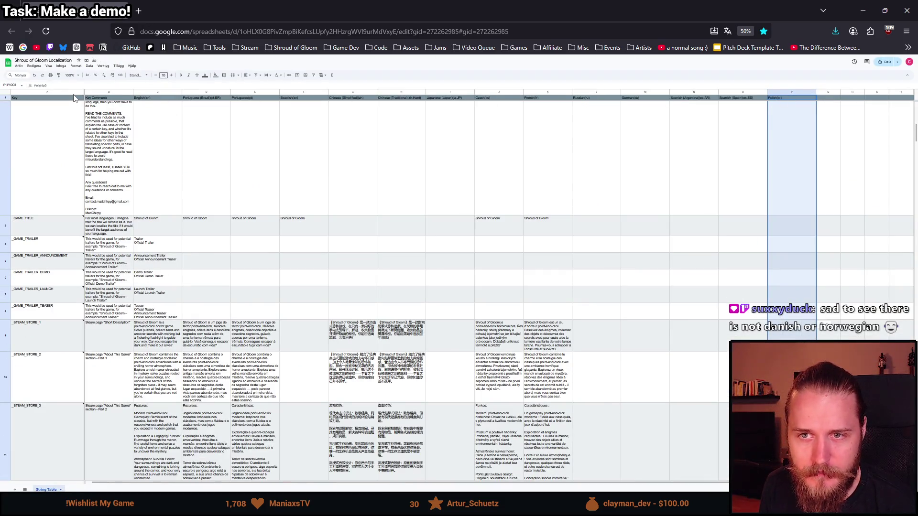
pyautogui.keyDown('ctrl'); pyautogui.scroll(1, 83, 158); pyautogui.keyUp('ctrl')
pyautogui.keyDown('ctrl'); pyautogui.scroll(1, 95, 174); pyautogui.keyUp('ctrl')
pyautogui.keyDown('ctrl'); pyautogui.scroll(1, 105, 178); pyautogui.keyUp('ctrl')
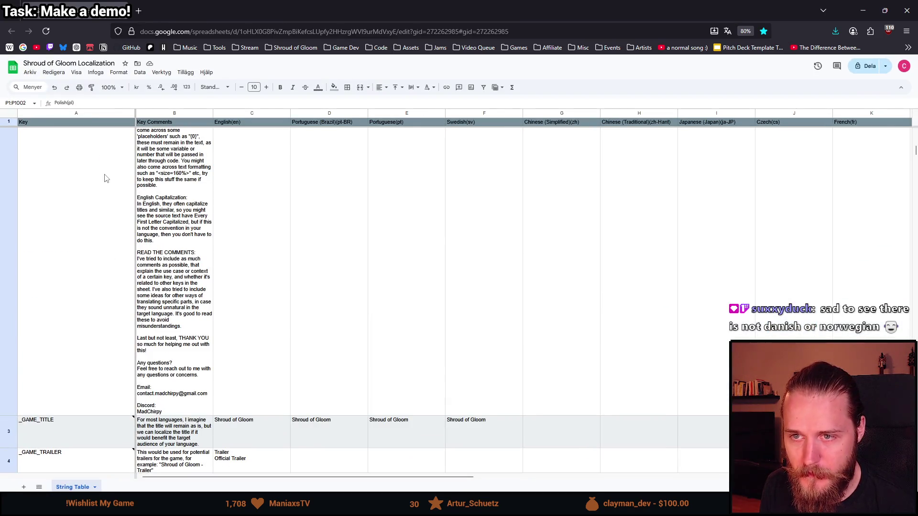
pyautogui.keyDown('ctrl'); pyautogui.scroll(-1, 106, 178); pyautogui.keyUp('ctrl')
pyautogui.moveTo(308, 478)
pyautogui.mouseDown()
pyautogui.moveTo(717, 445)
pyautogui.moveTo(899, 239)
pyautogui.moveTo(911, 136)
pyautogui.mouseUp()
pyautogui.moveTo(358, 478)
pyautogui.mouseDown()
pyautogui.moveTo(745, 459)
pyautogui.moveTo(623, 406)
pyautogui.mouseUp()
pyautogui.moveTo(576, 480); pyautogui.dragTo(267, 482)
pyautogui.hotkey('ctrl', '+')
pyautogui.hotkey('ctrl', '+')
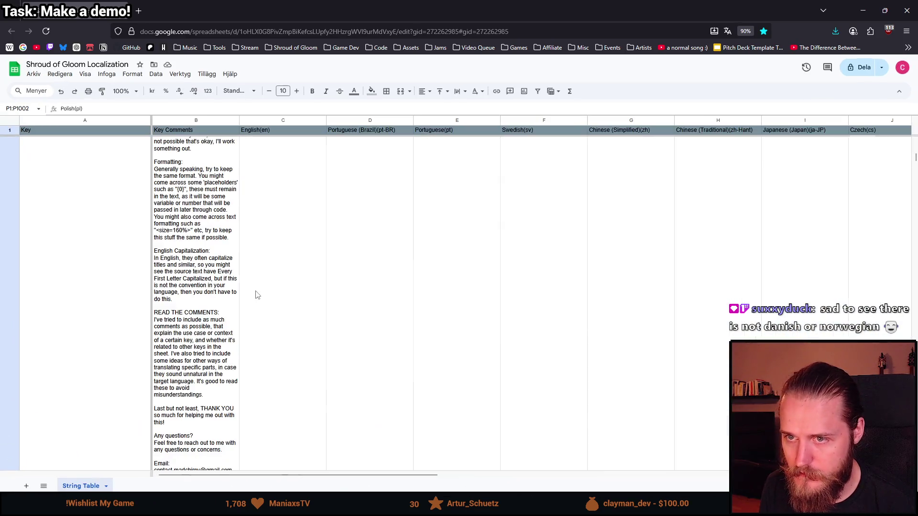
pyautogui.hotkey('alt', 'Tab')
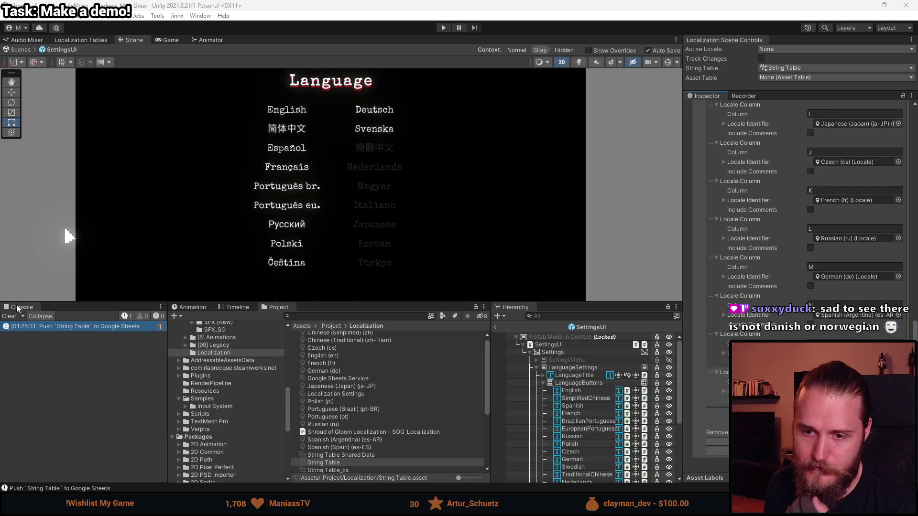
# - Clear the Console log and make the Scene view area taller
pyautogui.click(9, 316)
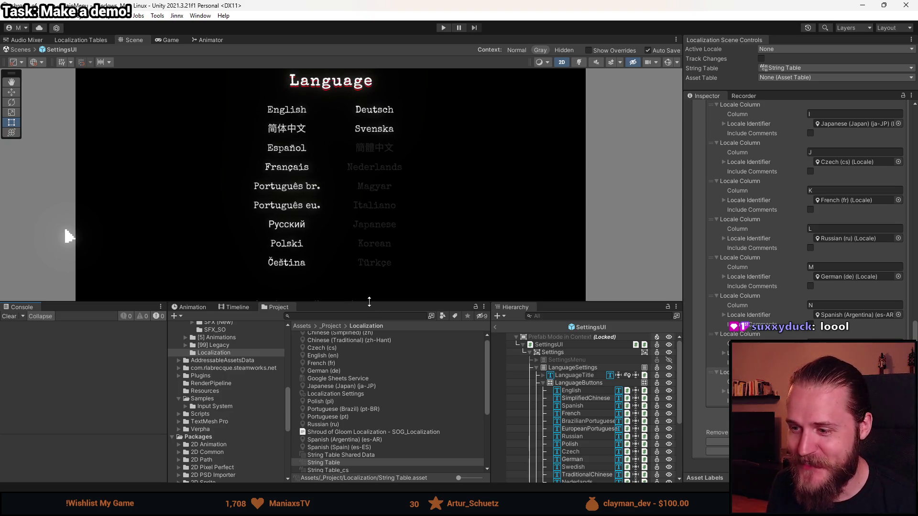
pyautogui.moveTo(369, 301); pyautogui.dragTo(375, 389)
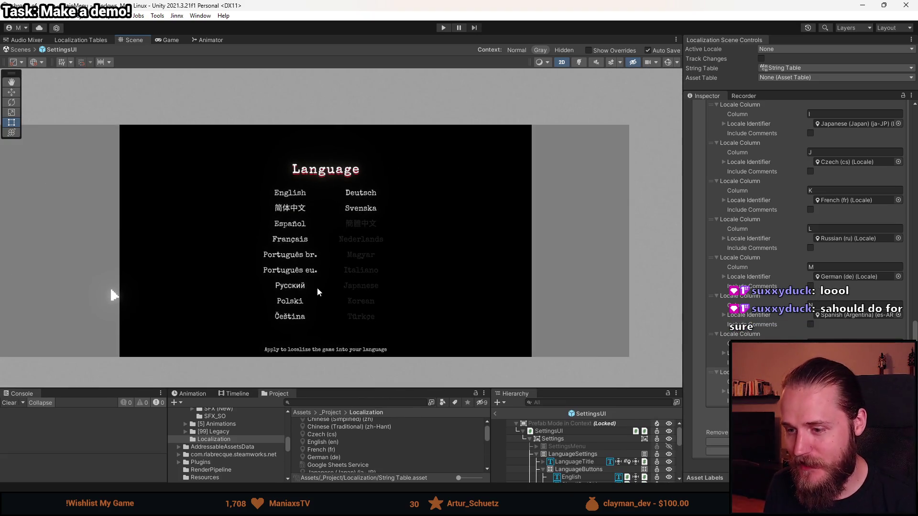
# - Zoom and pan the Scene view to look at the Language menu up close
pyautogui.scroll(3, 317, 288)
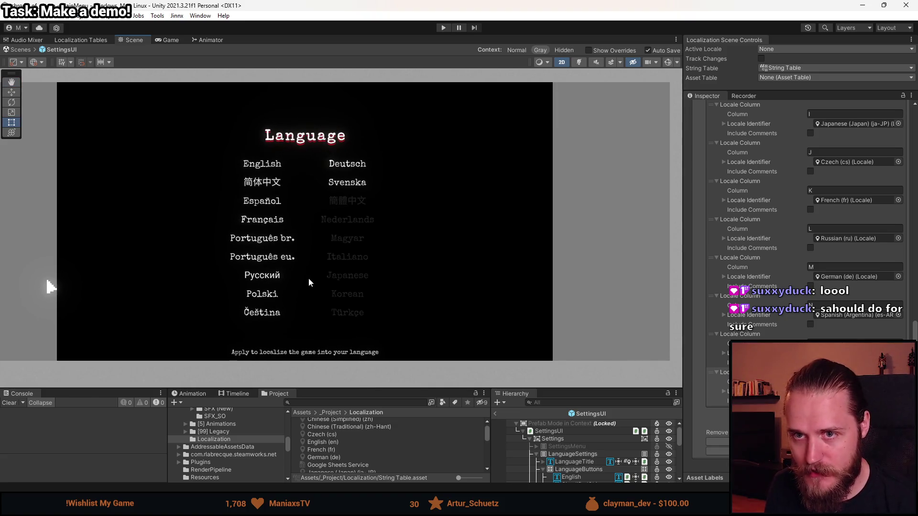
pyautogui.scroll(1, 274, 260)
pyautogui.moveTo(302, 266); pyautogui.dragTo(284, 274)
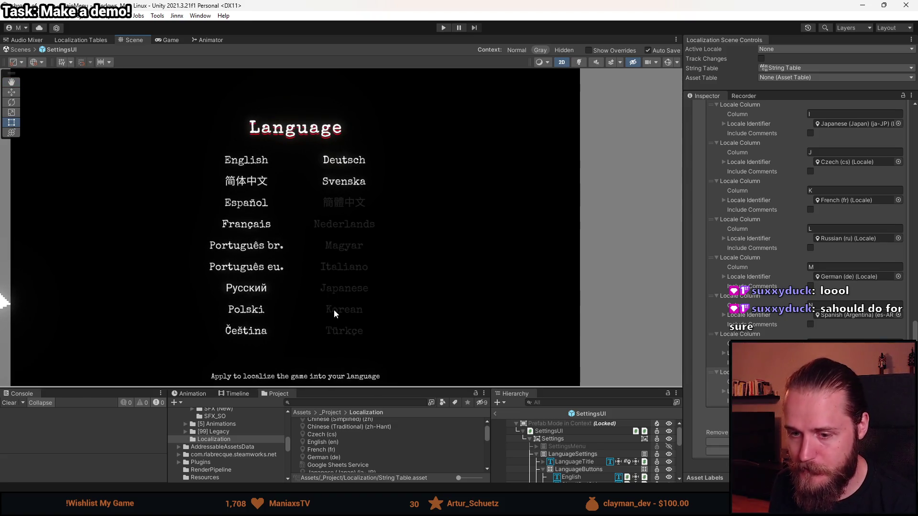
pyautogui.scroll(3, 325, 303)
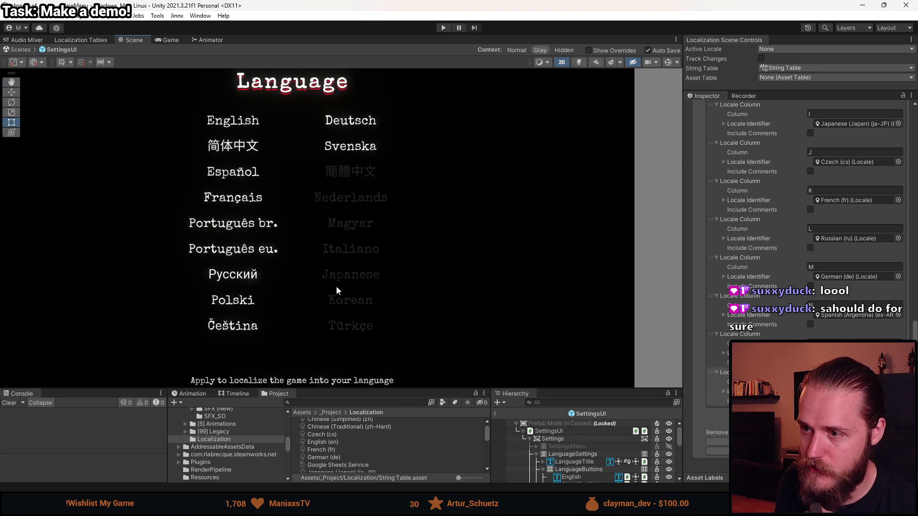
pyautogui.scroll(-2, 334, 267)
pyautogui.scroll(-2, 366, 266)
pyautogui.scroll(3, 311, 279)
pyautogui.moveTo(312, 279); pyautogui.dragTo(294, 303)
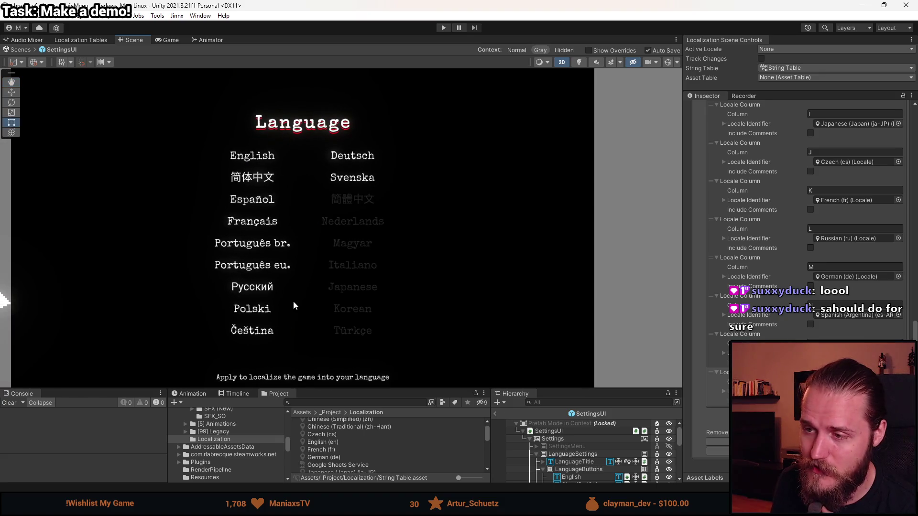
# - Shrink the Scene view so the Hierarchy and Project panels list every language button
pyautogui.moveTo(334, 387); pyautogui.dragTo(361, 306)
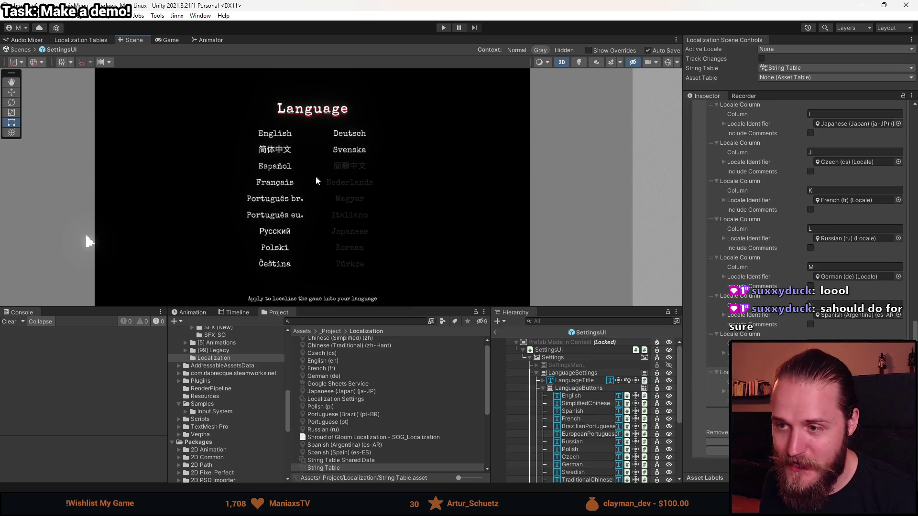
pyautogui.scroll(2, 290, 203)
pyautogui.moveTo(338, 237); pyautogui.dragTo(338, 211)
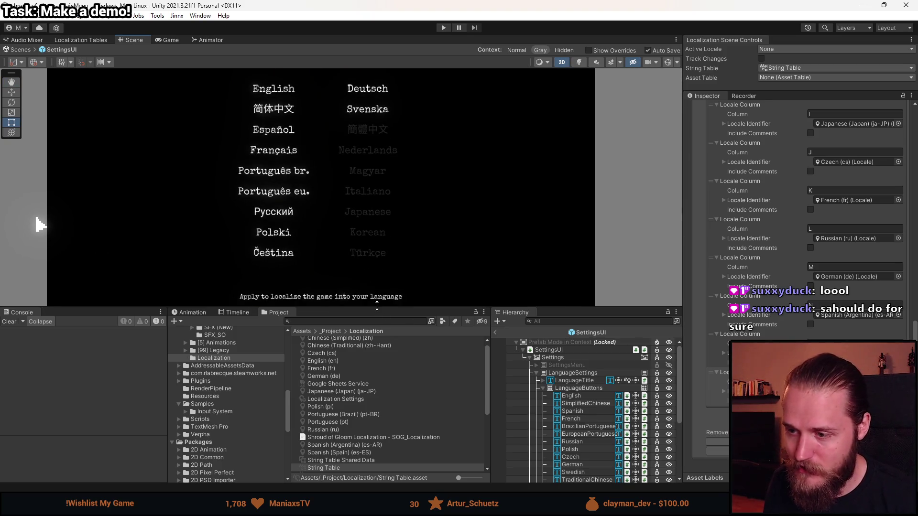
pyautogui.moveTo(377, 305); pyautogui.dragTo(377, 399)
pyautogui.scroll(-1, 312, 289)
pyautogui.scroll(1, 312, 288)
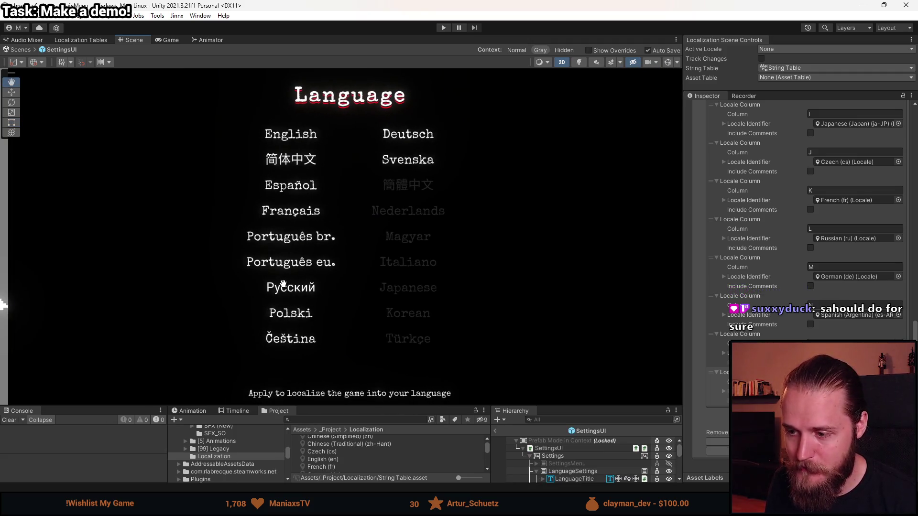
pyautogui.moveTo(271, 282); pyautogui.dragTo(275, 288)
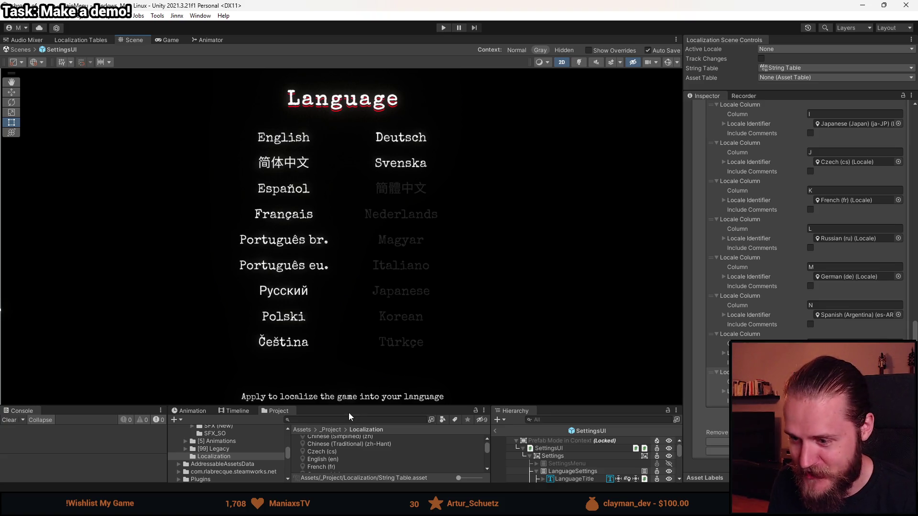
pyautogui.moveTo(349, 406); pyautogui.dragTo(348, 356)
pyautogui.scroll(-2, 335, 237)
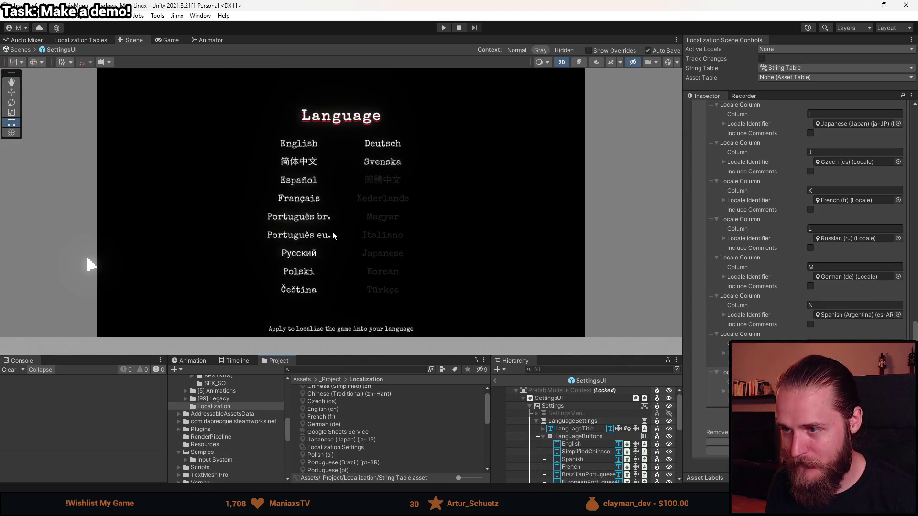
pyautogui.moveTo(384, 358); pyautogui.dragTo(385, 254)
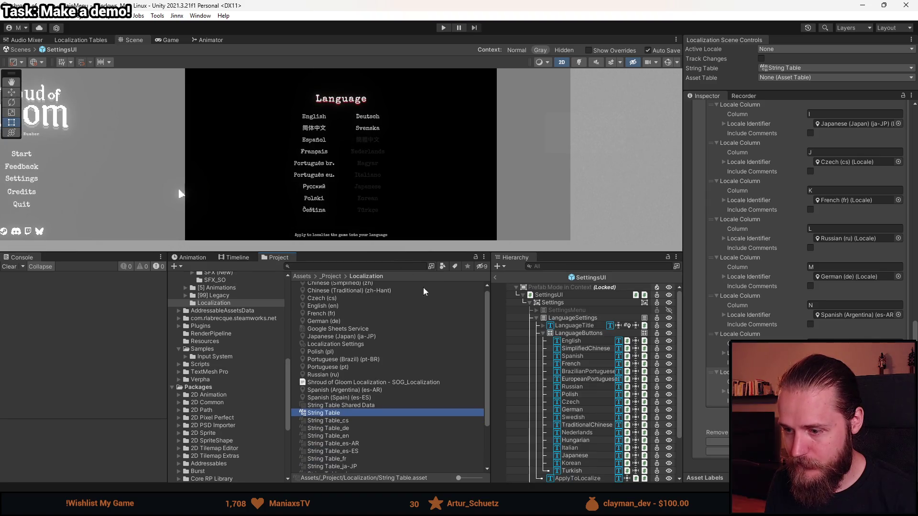
# - Look over the English and Simplified Chinese buttons, then select the Spanish button
pyautogui.click(580, 346)
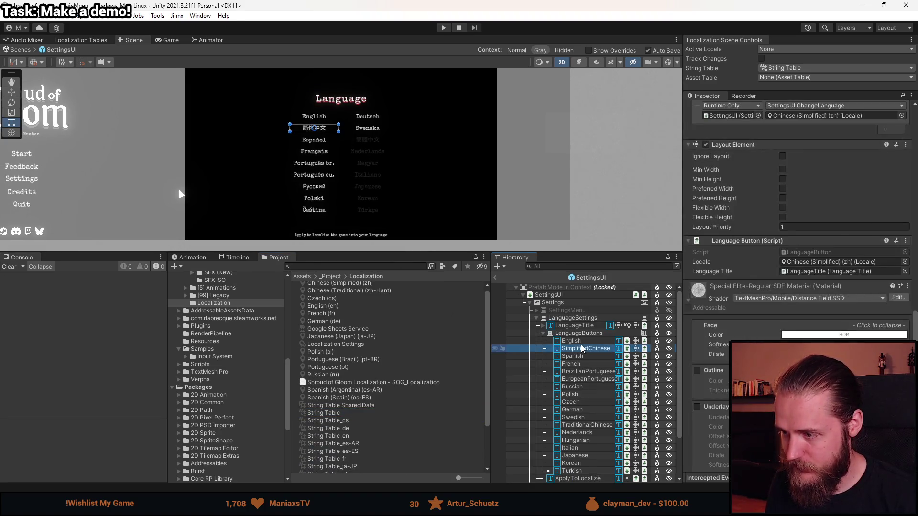
pyautogui.scroll(3, 801, 231)
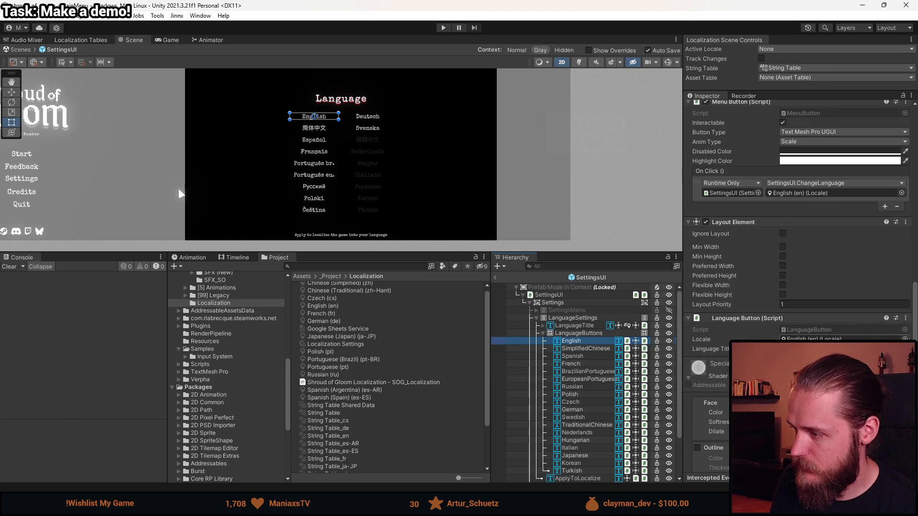
pyautogui.press('Down')
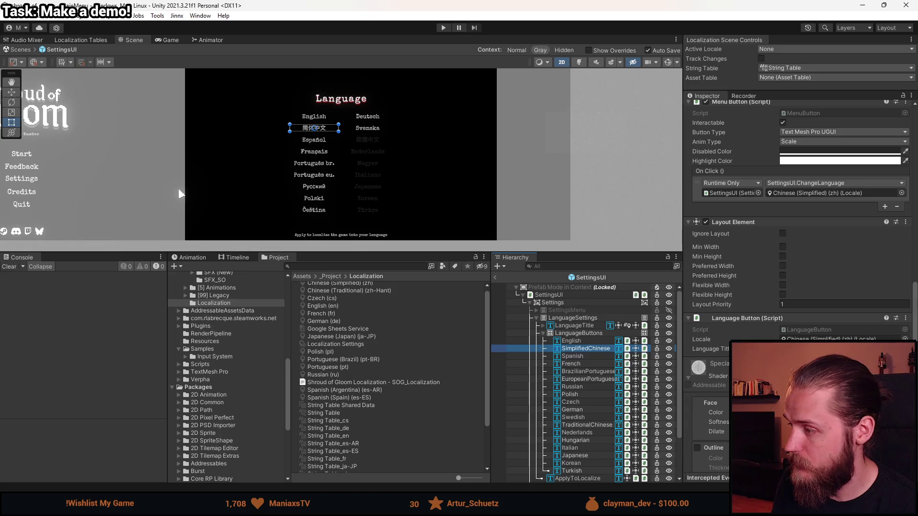
pyautogui.moveTo(915, 304); pyautogui.dragTo(916, 319)
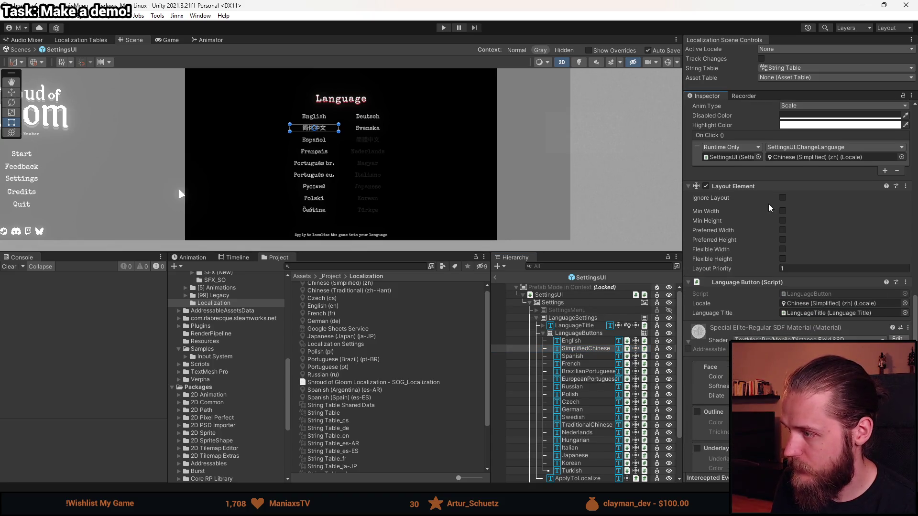
pyautogui.click(579, 358)
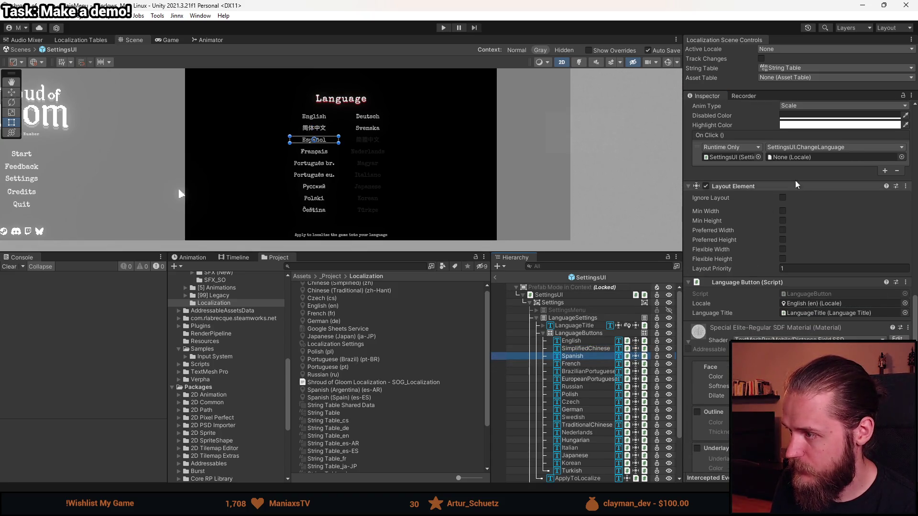
# - Set Spanish (Argentina) (es-AR) as both the On Click locale and the Language Button locale
pyautogui.click(898, 159)
pyautogui.click(901, 158)
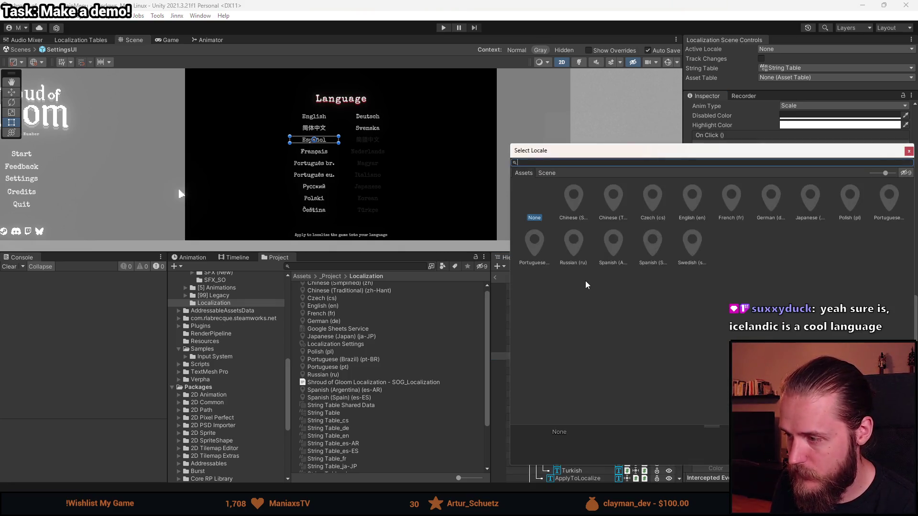
pyautogui.click(612, 248)
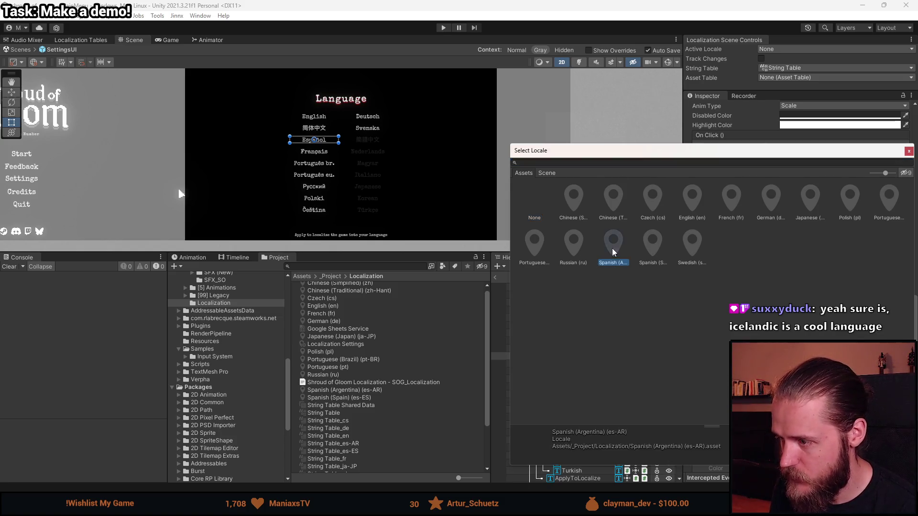
pyautogui.doubleClick(612, 252)
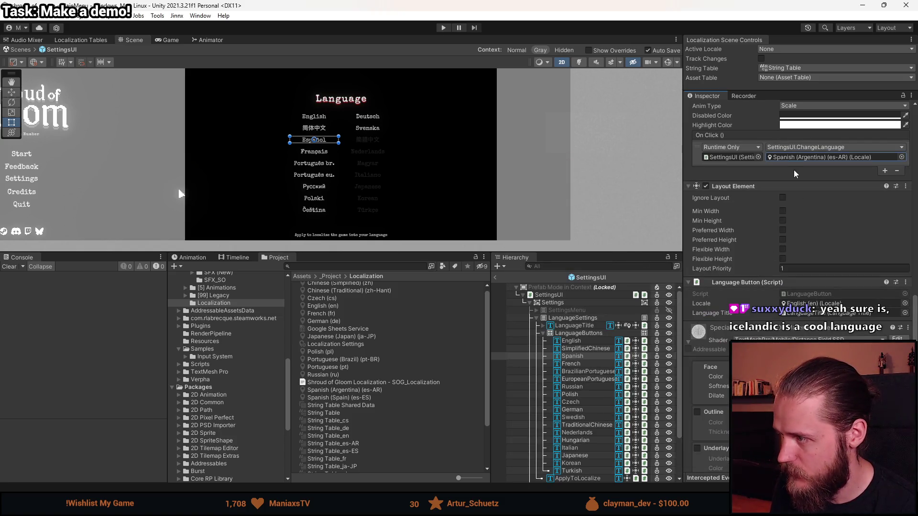
pyautogui.click(901, 157)
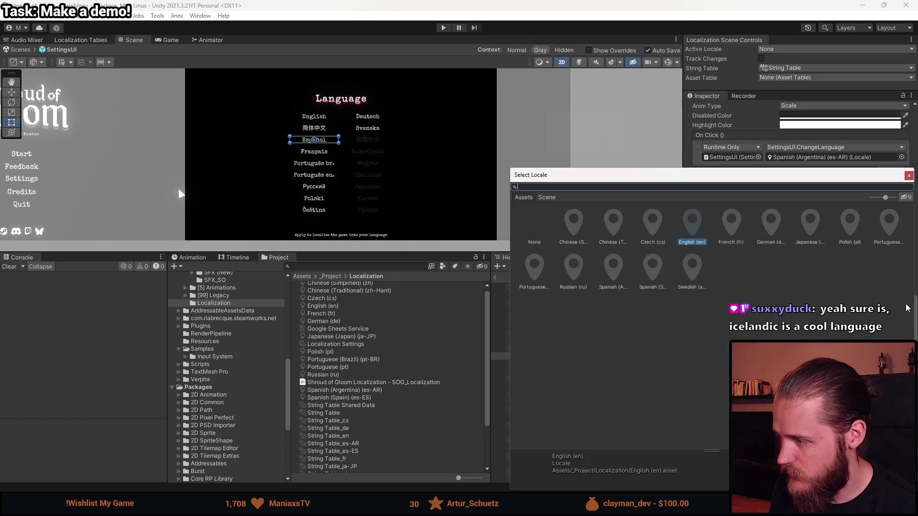
pyautogui.click(612, 277)
pyautogui.doubleClick(613, 284)
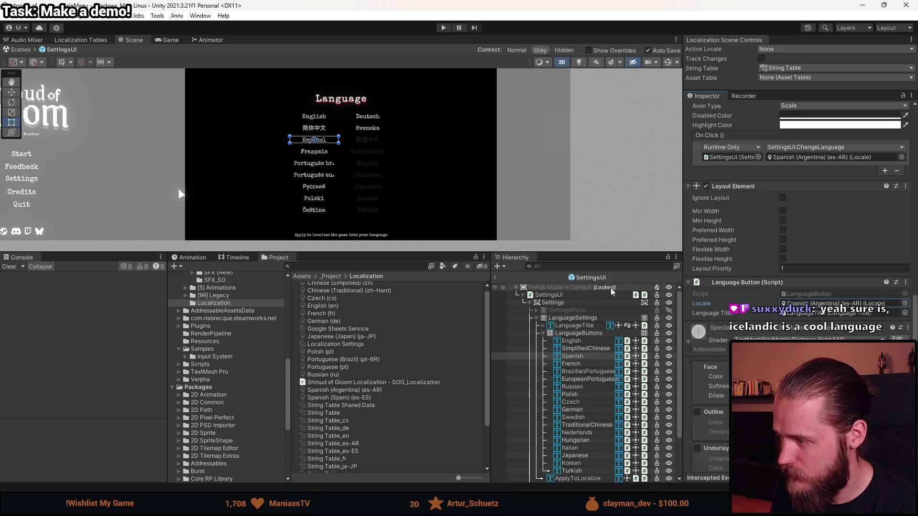
# - Review the French, Brazilian Portuguese and European Portuguese buttons, moving on to Russian
pyautogui.click(589, 363)
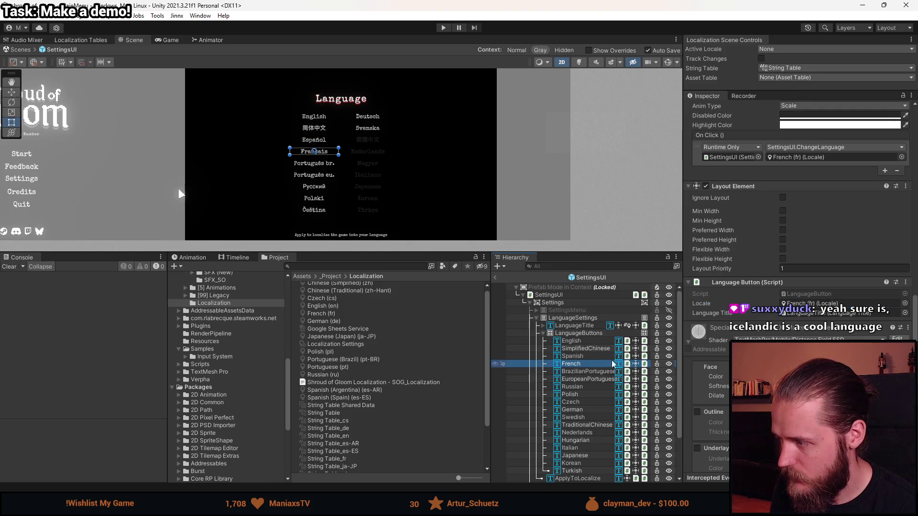
pyautogui.press('Down')
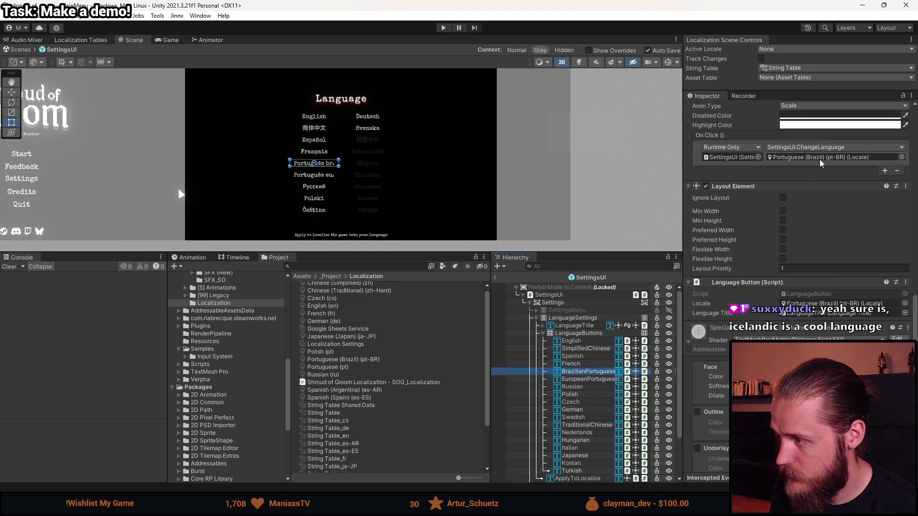
pyautogui.press('Down')
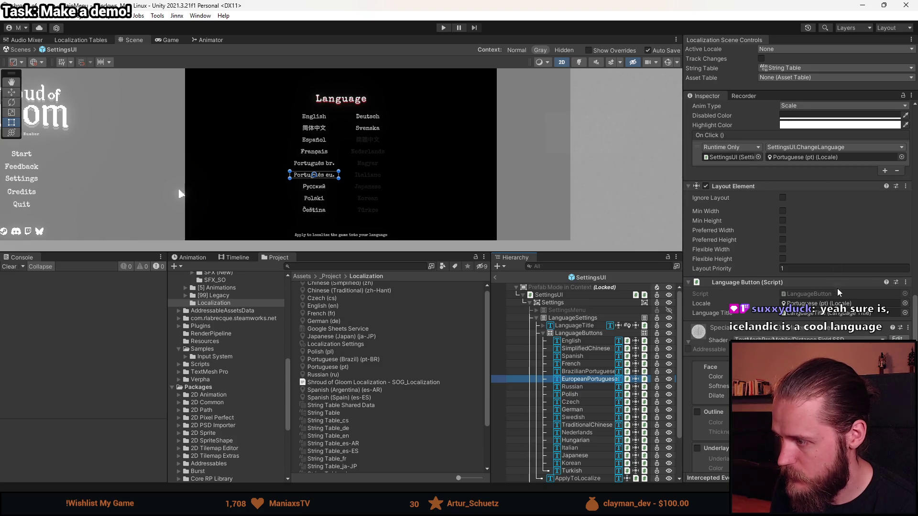
pyautogui.press('Down')
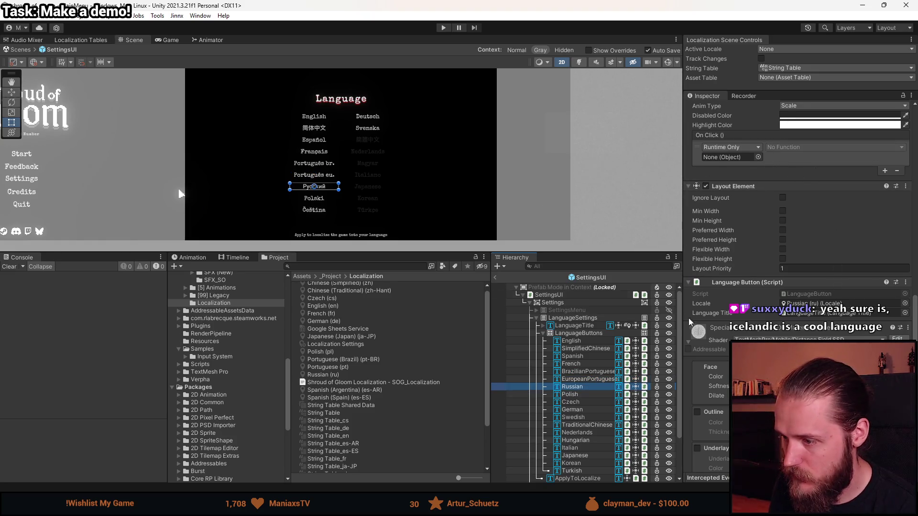
# - Make the Russian button's On Click call SettingsUI.ChangeLanguage with the Russian locale
pyautogui.moveTo(546, 297)
pyautogui.mouseDown()
pyautogui.moveTo(669, 220)
pyautogui.moveTo(729, 157)
pyautogui.mouseUp()
pyautogui.click(786, 148)
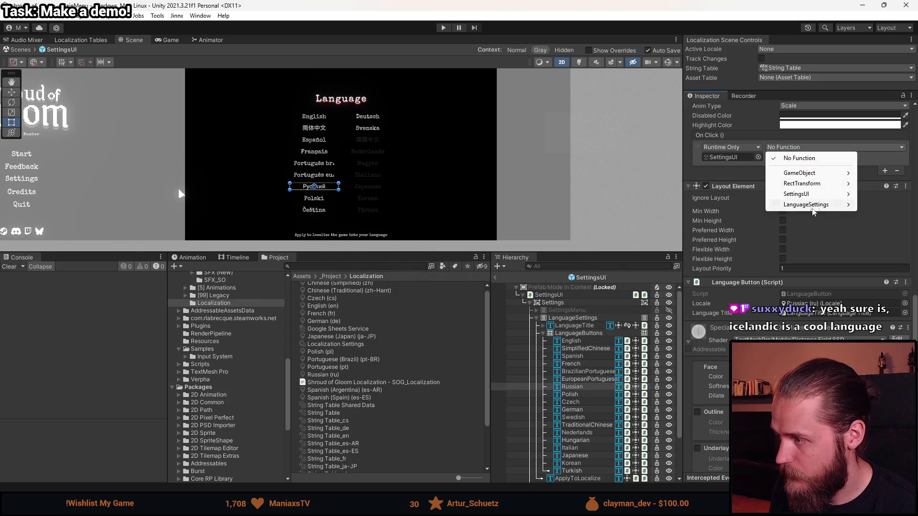
pyautogui.moveTo(800, 199)
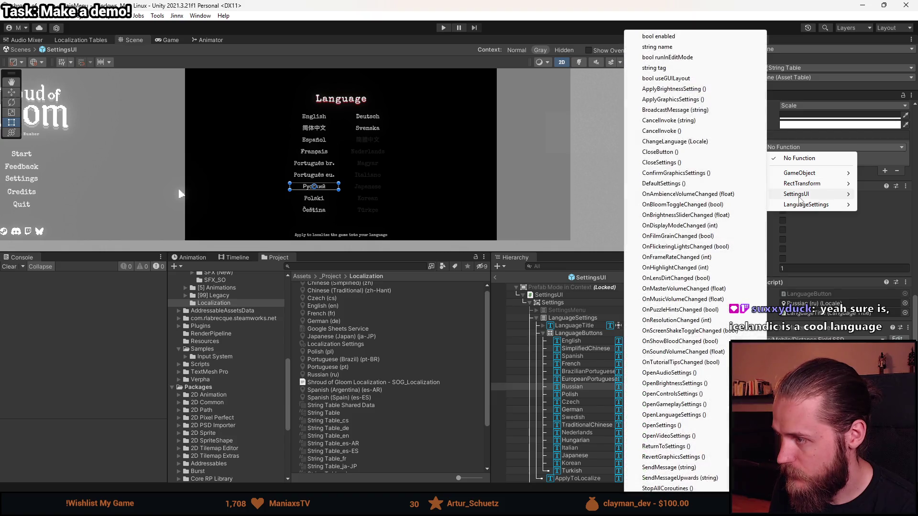
pyautogui.click(669, 141)
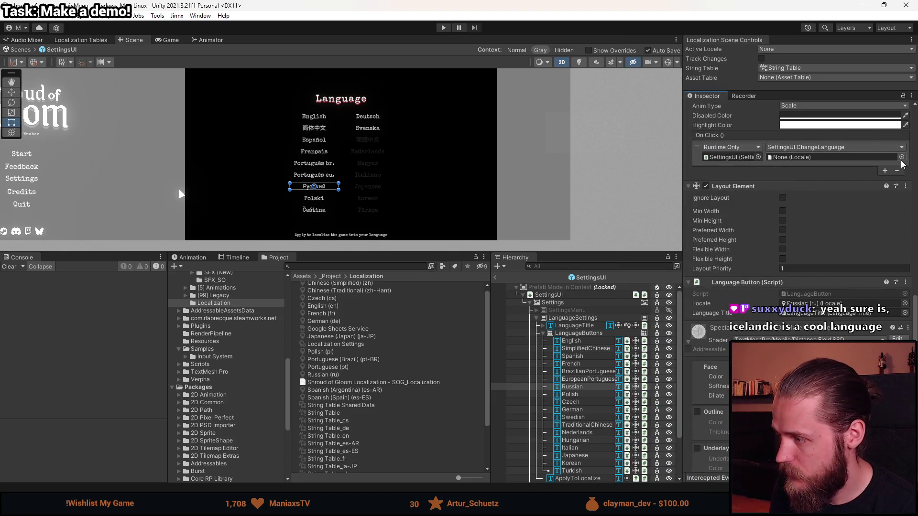
pyautogui.click(901, 157)
pyautogui.click(577, 251)
pyautogui.doubleClick(577, 250)
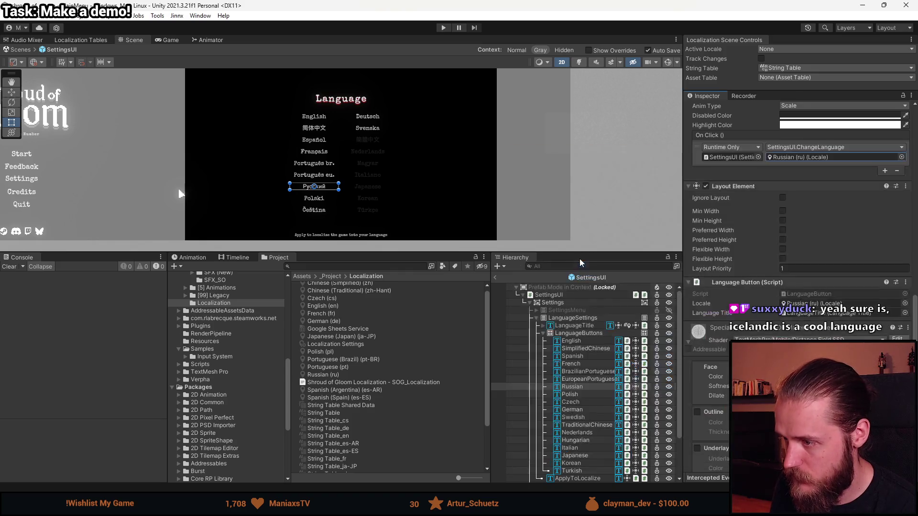
# - Select the Polish button and set its Language Button locale to Polish
pyautogui.click(570, 394)
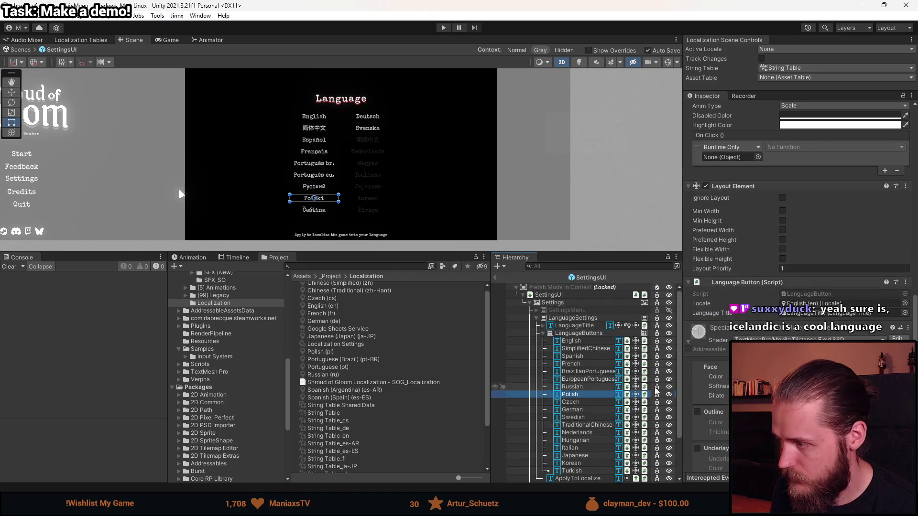
pyautogui.click(904, 304)
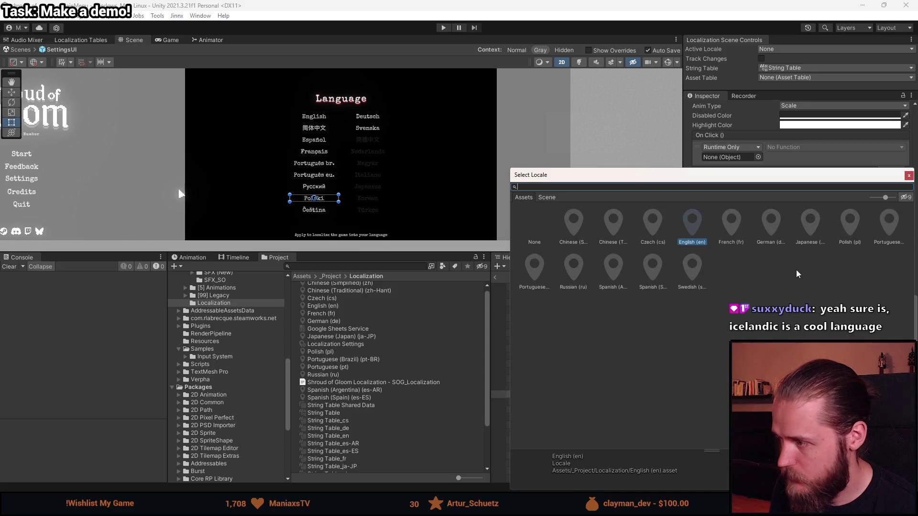
pyautogui.click(850, 224)
pyautogui.doubleClick(851, 225)
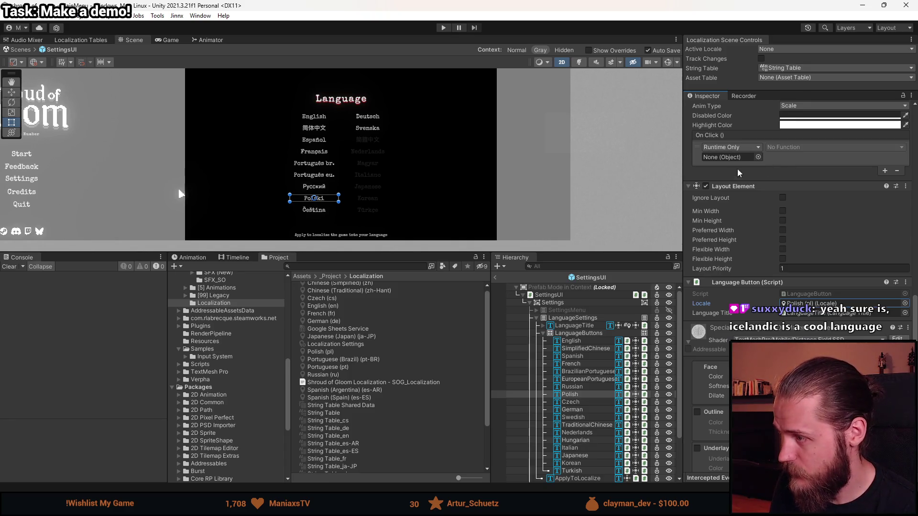
# - Make the Polish button's On Click call SettingsUI.ChangeLanguage with the Polish (pl) locale
pyautogui.moveTo(553, 295); pyautogui.dragTo(736, 160)
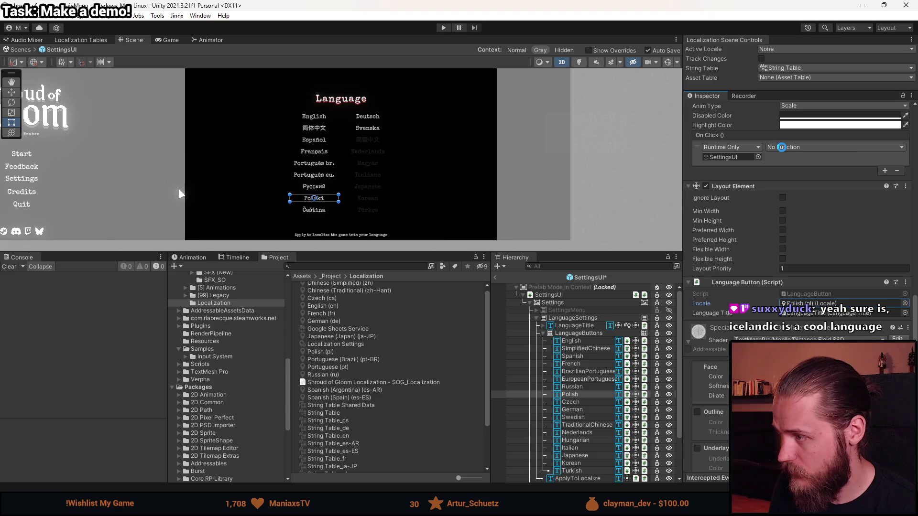
pyautogui.click(812, 148)
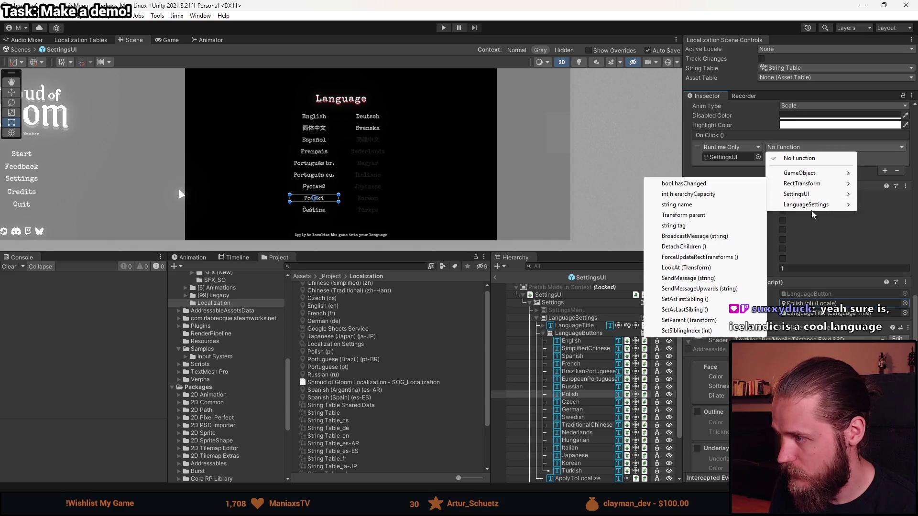
pyautogui.moveTo(809, 196)
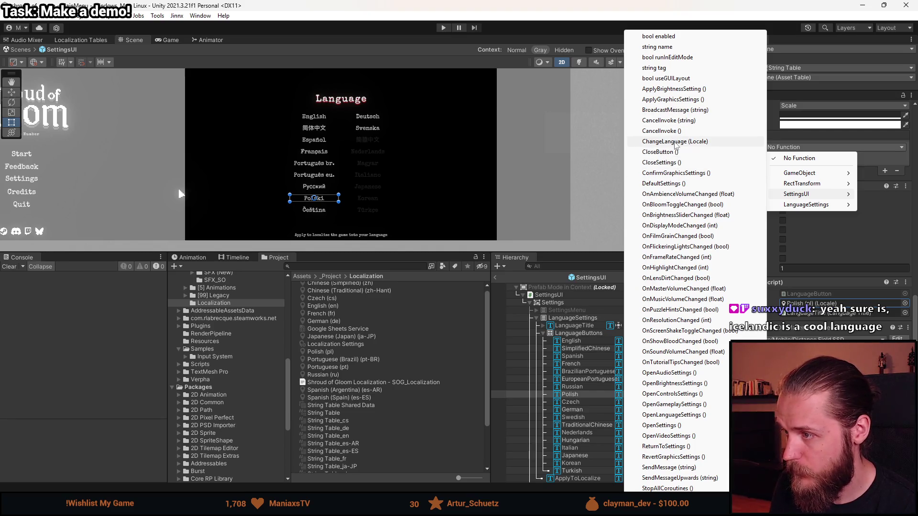
pyautogui.click(675, 142)
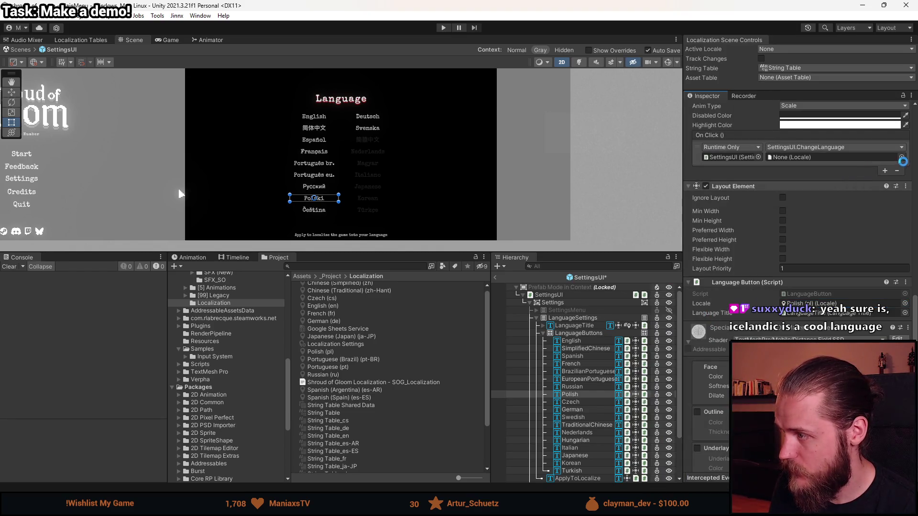
pyautogui.click(902, 162)
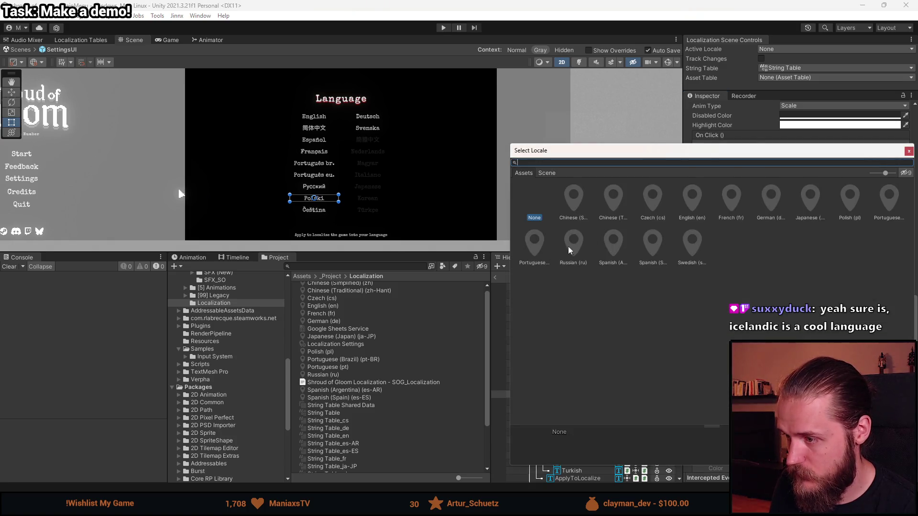
pyautogui.doubleClick(849, 200)
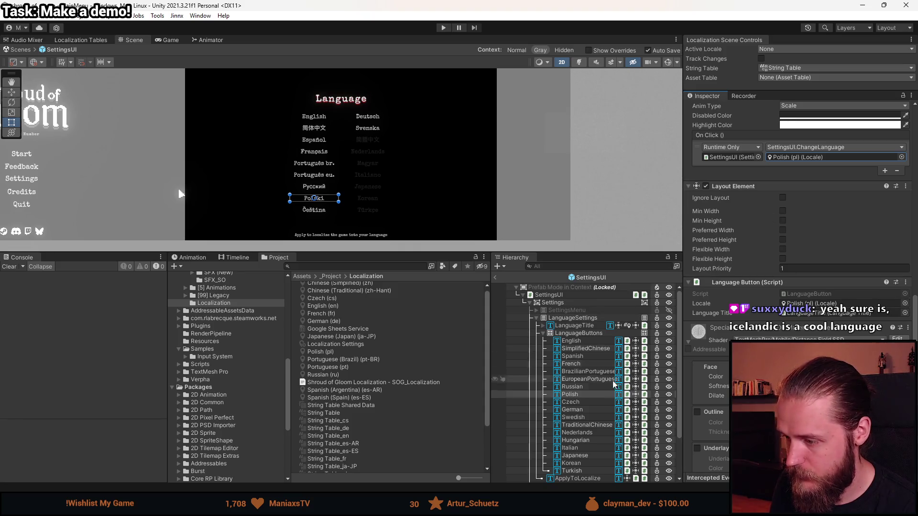
pyautogui.click(598, 402)
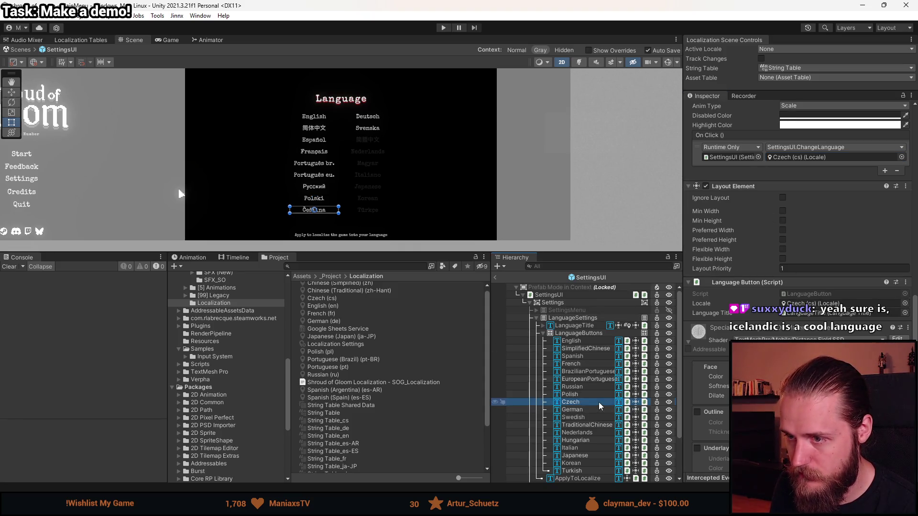
# - Make the Traditional Chinese button's On Click call SettingsUI.ChangeLanguage with Chinese (Traditional)
pyautogui.click(587, 410)
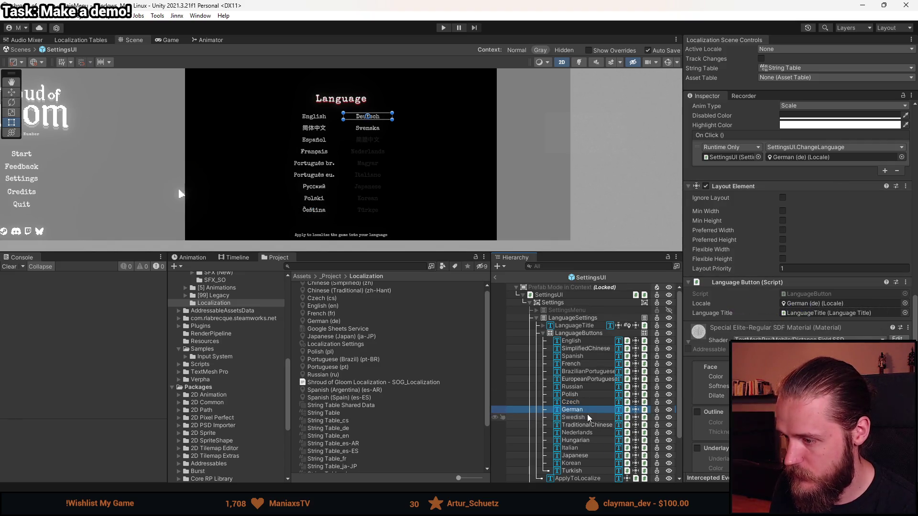
pyautogui.press('Down')
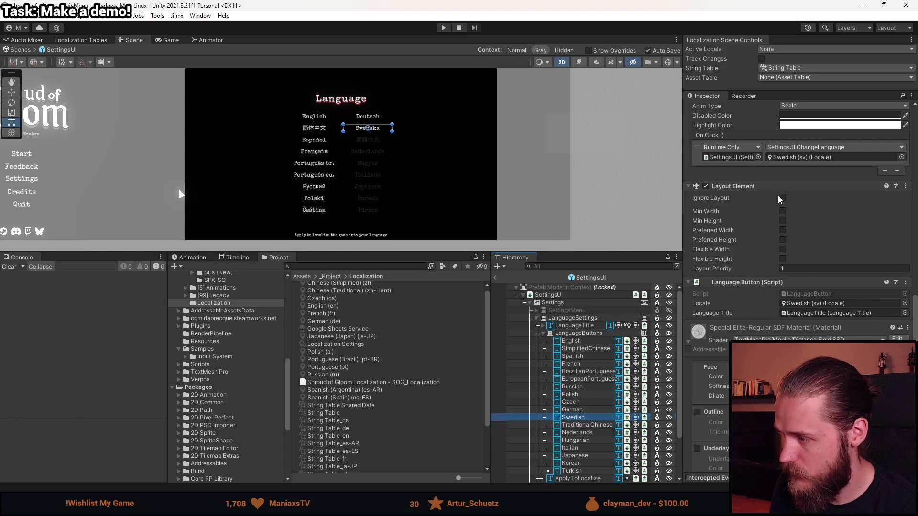
pyautogui.press('Down')
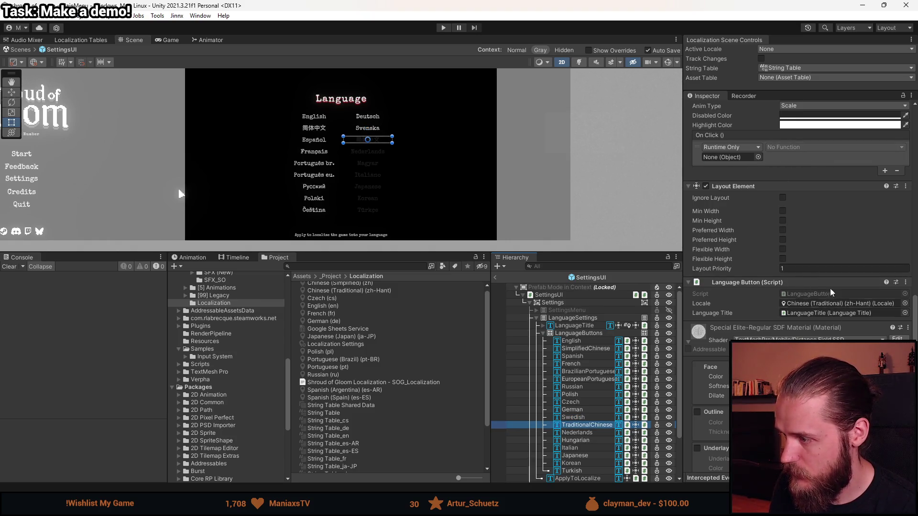
pyautogui.moveTo(549, 295)
pyautogui.mouseDown()
pyautogui.moveTo(765, 186)
pyautogui.moveTo(758, 155)
pyautogui.mouseUp()
pyautogui.click(777, 147)
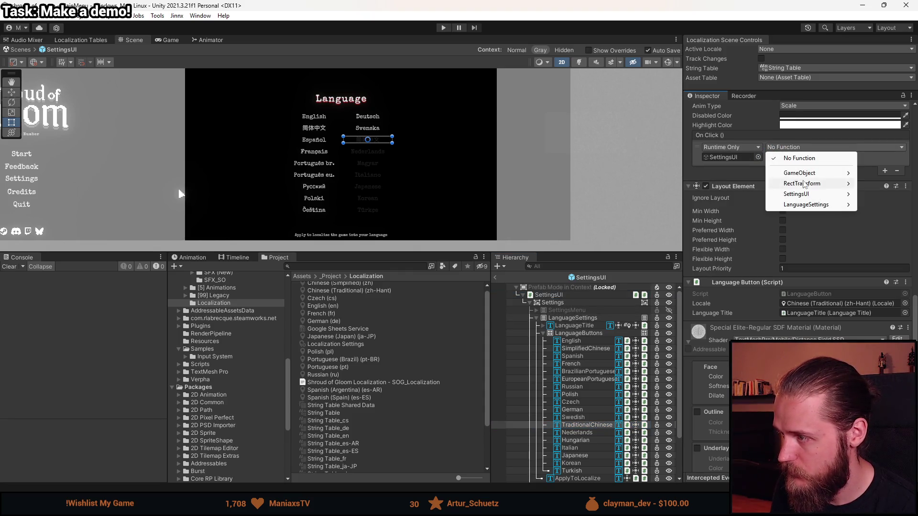
pyautogui.moveTo(803, 204)
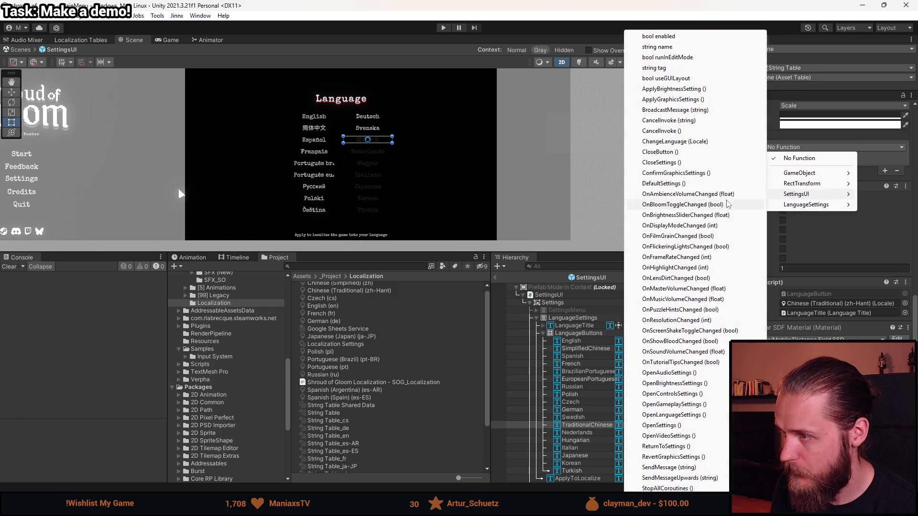
pyautogui.click(677, 142)
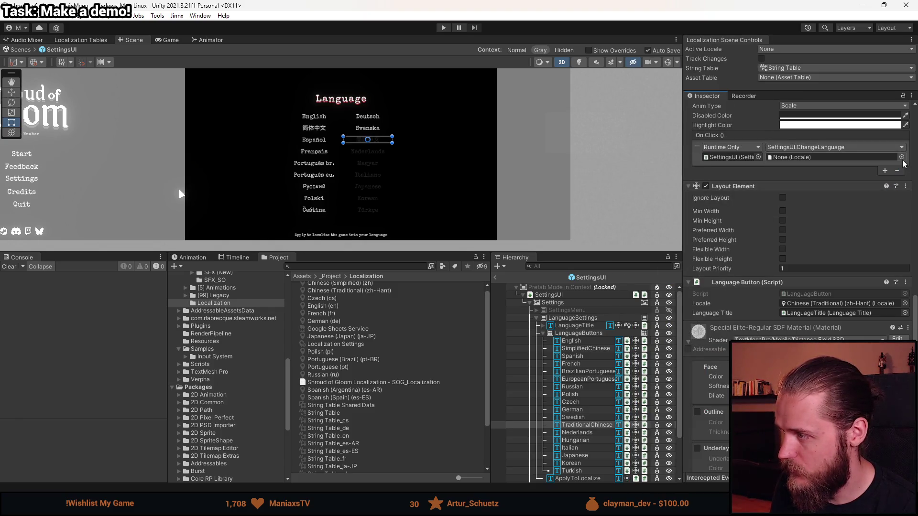
pyautogui.click(904, 163)
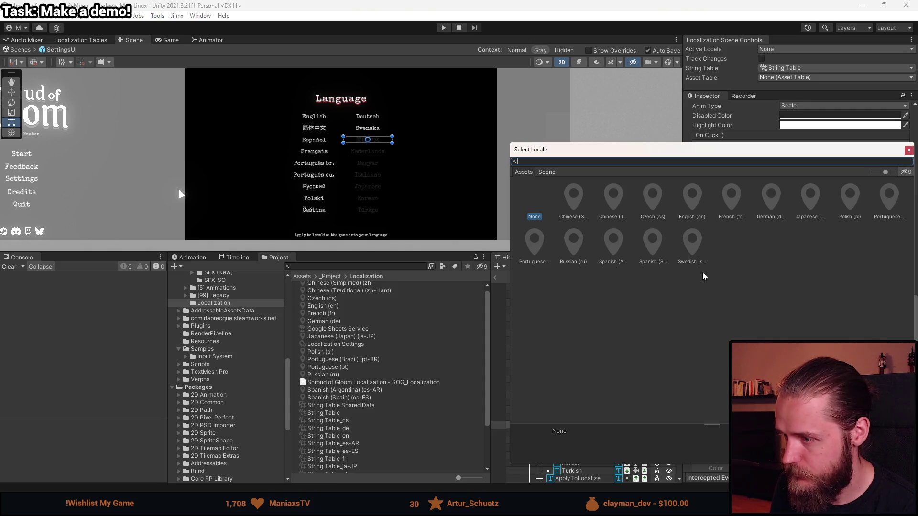
pyautogui.doubleClick(608, 202)
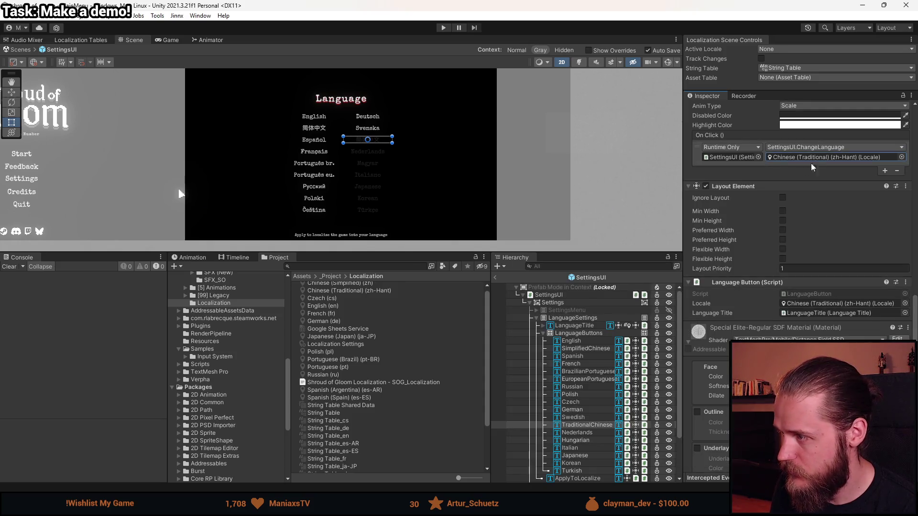
# - Select the Japanese button and set its Language Button locale to Japanese (ja-JP)
pyautogui.click(584, 432)
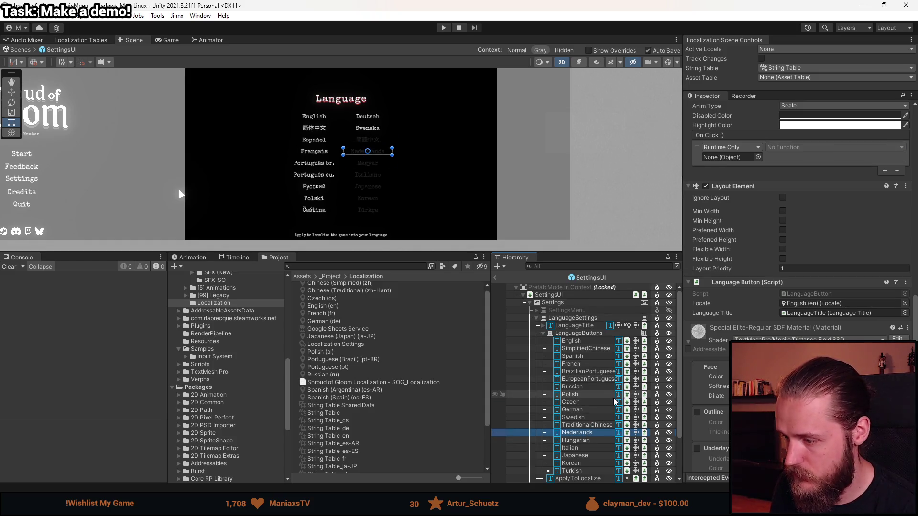
pyautogui.press('Down')
pyautogui.press('Down')
pyautogui.press('Down')
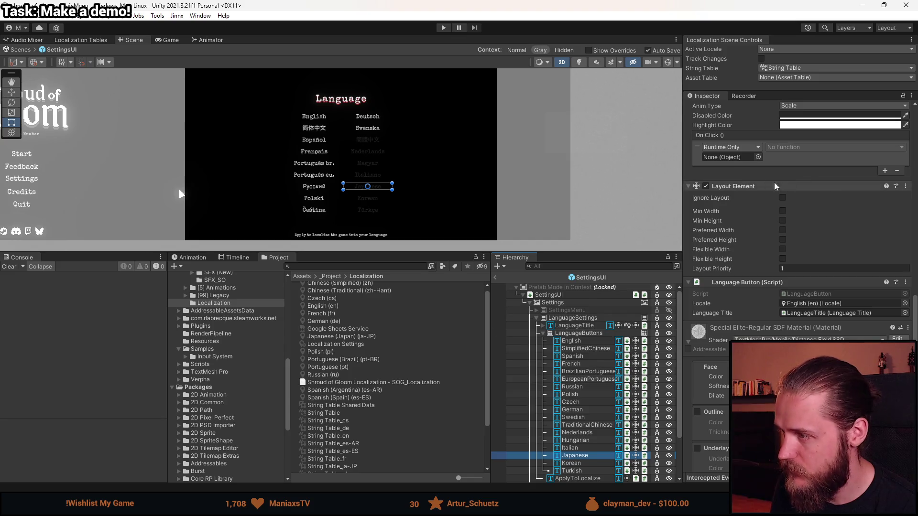
pyautogui.click(904, 303)
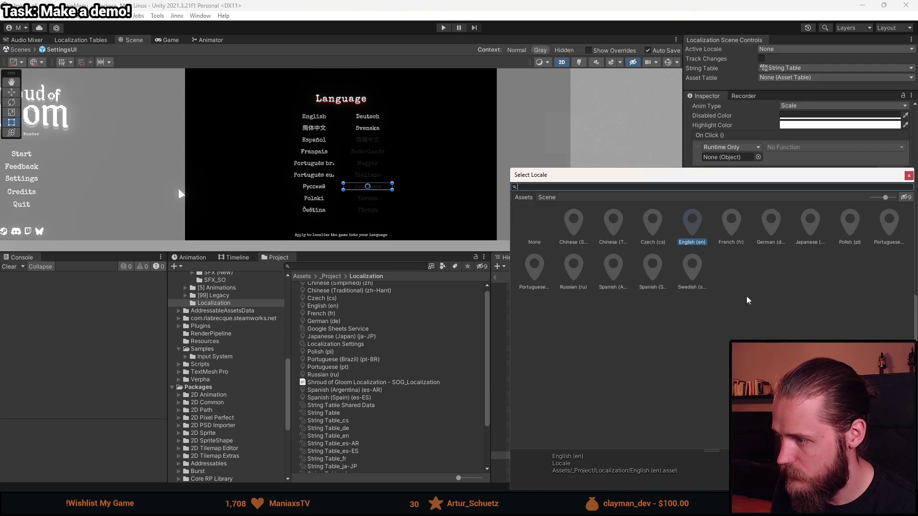
pyautogui.click(806, 231)
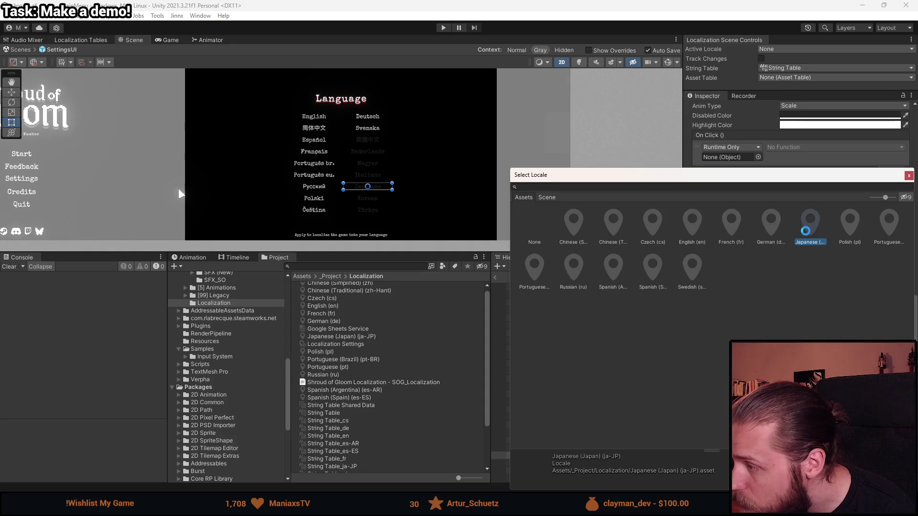
pyautogui.doubleClick(805, 231)
# - Make the Japanese button's On Click call SettingsUI.ChangeLanguage with the Japanese locale
pyautogui.moveTo(572, 300)
pyautogui.mouseDown()
pyautogui.moveTo(765, 186)
pyautogui.moveTo(729, 157)
pyautogui.mouseUp()
pyautogui.click(834, 147)
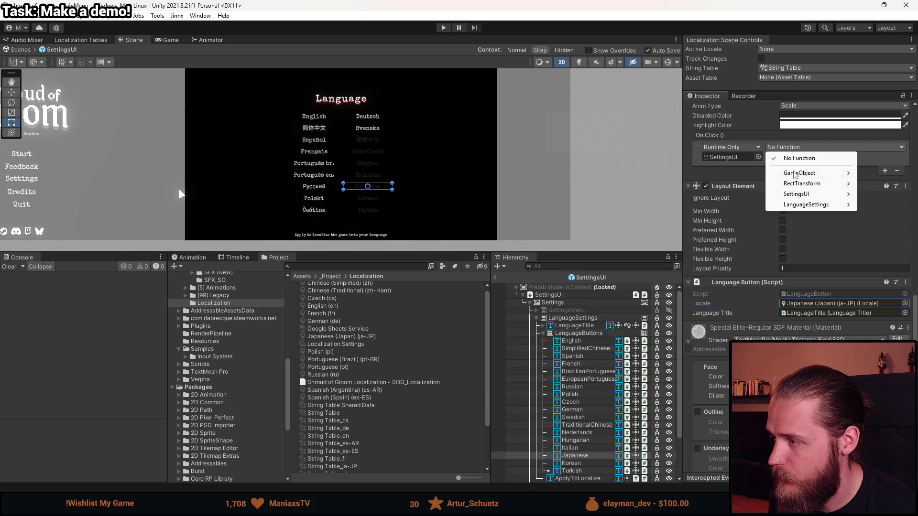
pyautogui.moveTo(808, 196)
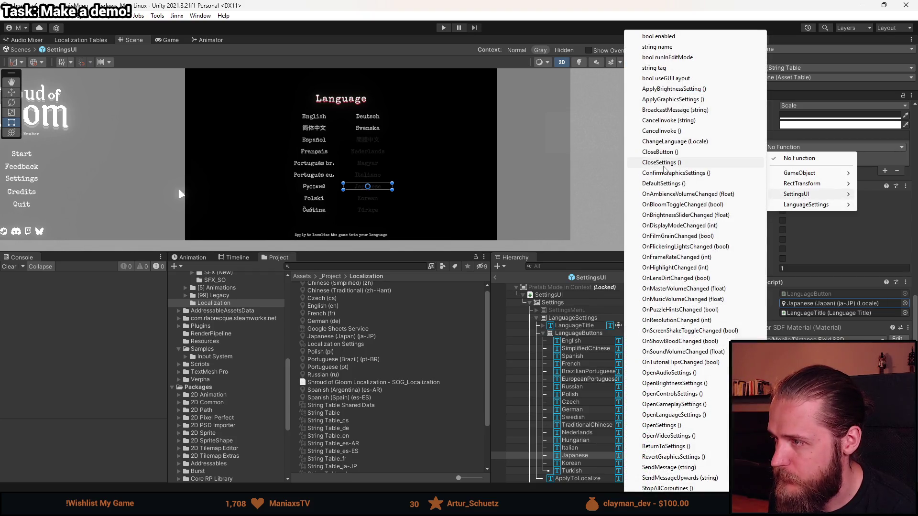
pyautogui.click(687, 141)
pyautogui.click(901, 158)
pyautogui.doubleClick(812, 205)
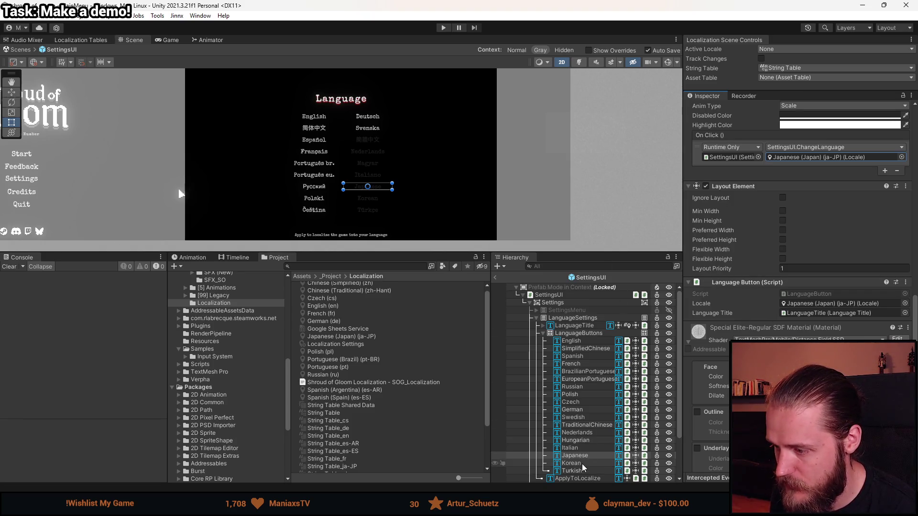
pyautogui.scroll(2, 762, 311)
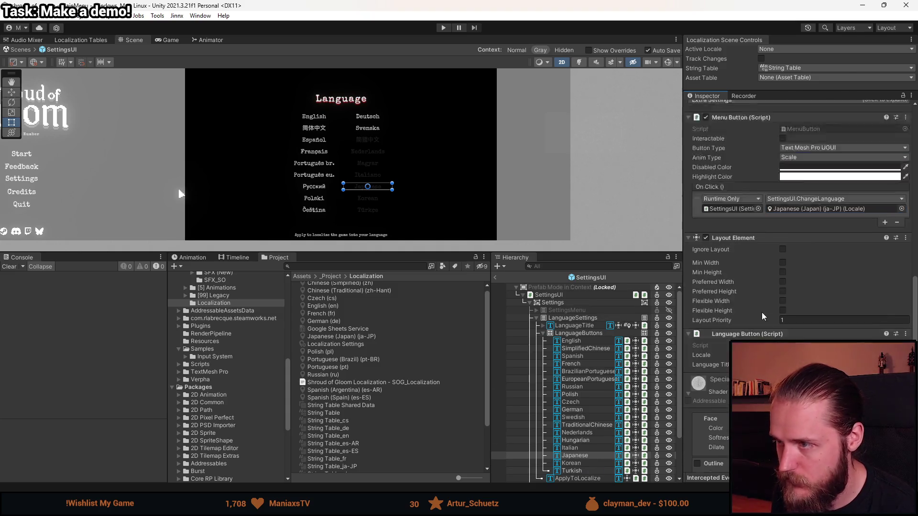
pyautogui.scroll(8, 761, 311)
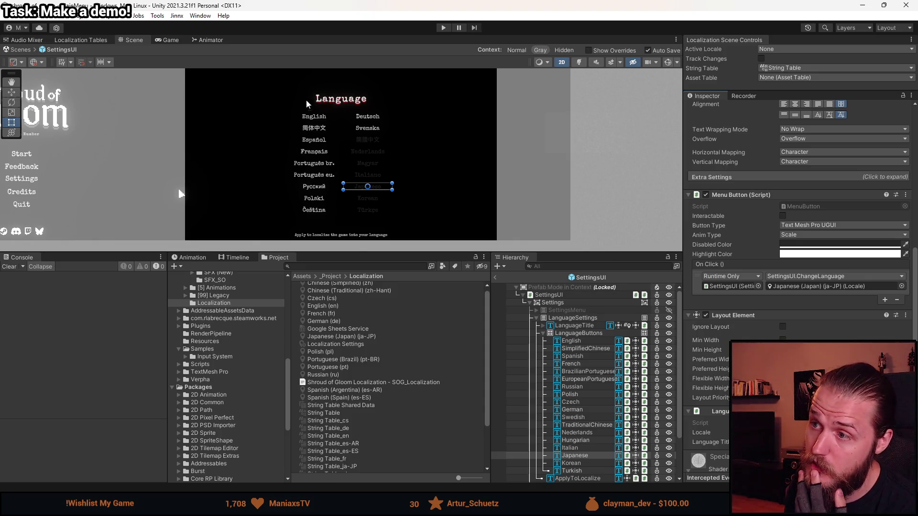
# - Check the active-locale list, then make the Scene view taller so the Language menu appears bigger
pyautogui.click(780, 48)
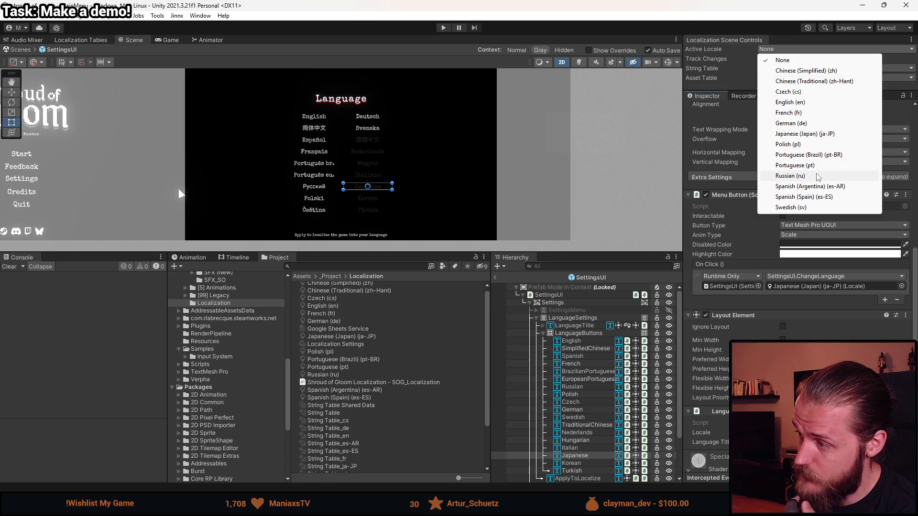
pyautogui.click(425, 254)
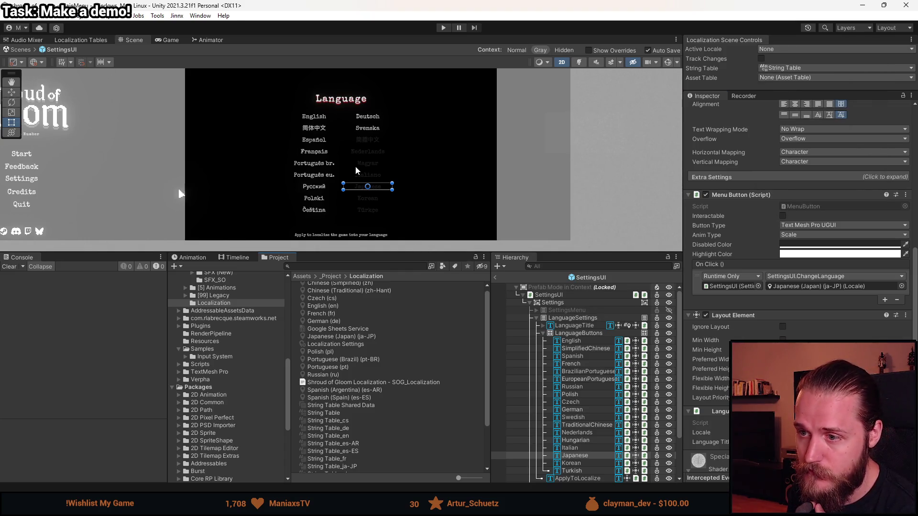
pyautogui.scroll(2, 359, 165)
pyautogui.moveTo(367, 254); pyautogui.dragTo(354, 367)
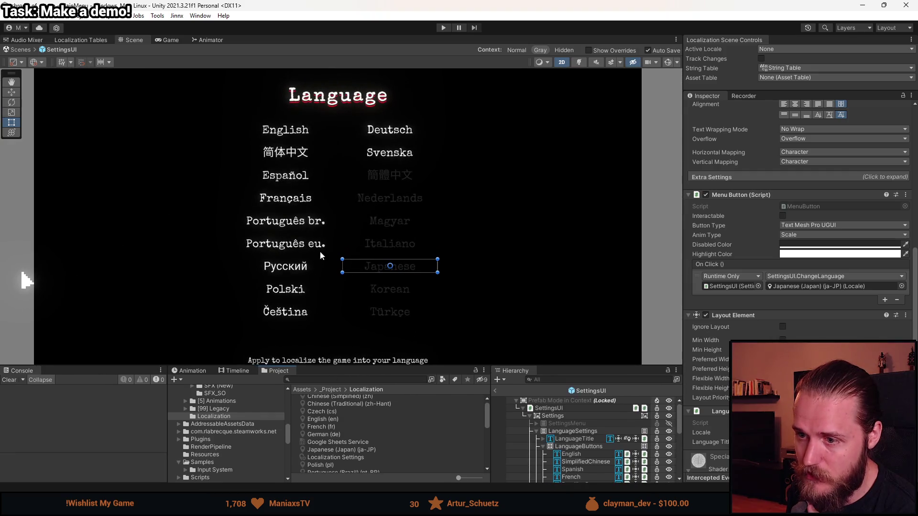
# - Zoom the Scene view out and in, then raise the splitter to enlarge the Project and Hierarchy panels
pyautogui.scroll(-2, 328, 222)
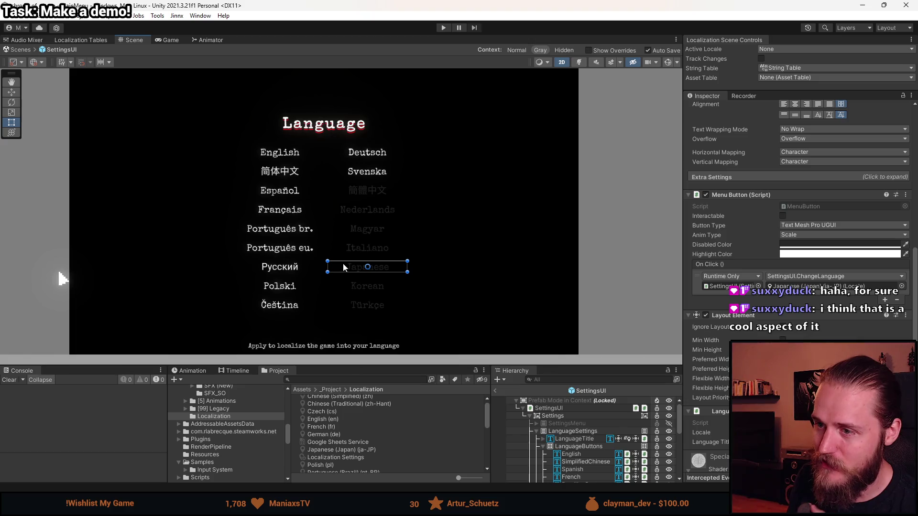
pyautogui.scroll(3, 354, 281)
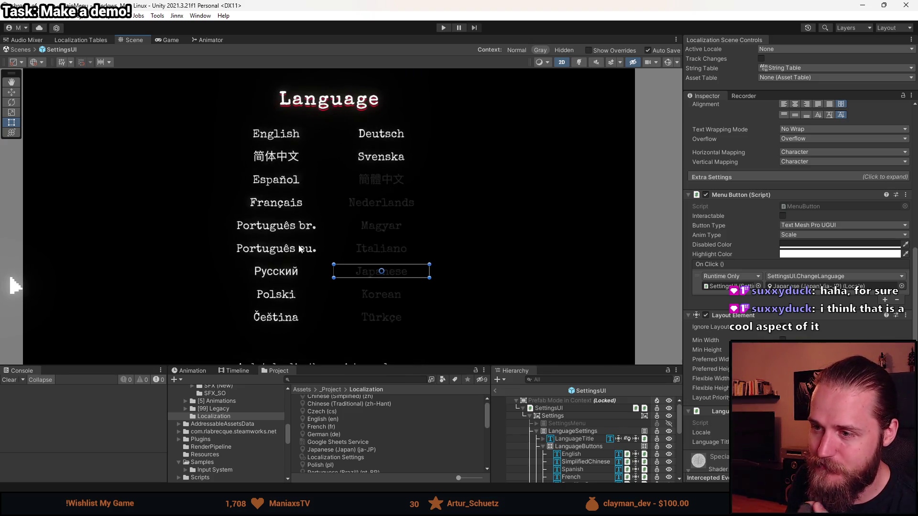
pyautogui.scroll(-2, 347, 266)
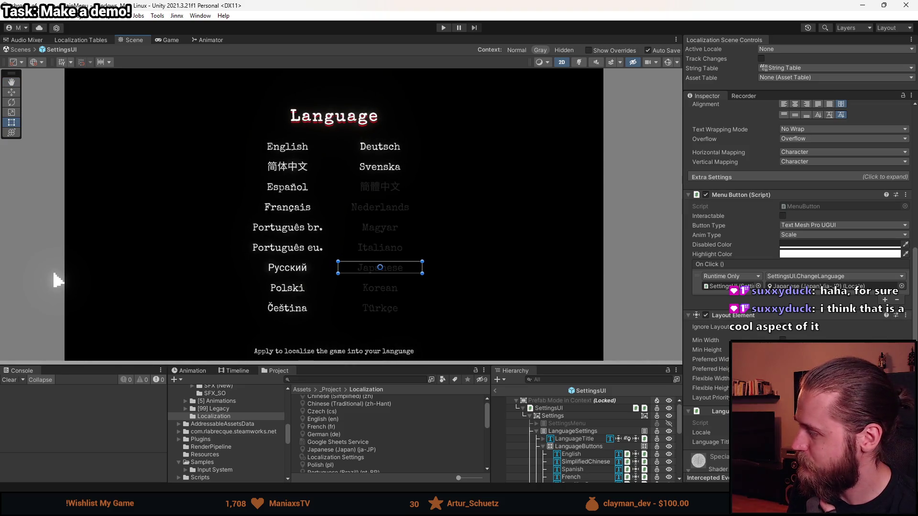
pyautogui.moveTo(426, 366); pyautogui.dragTo(427, 329)
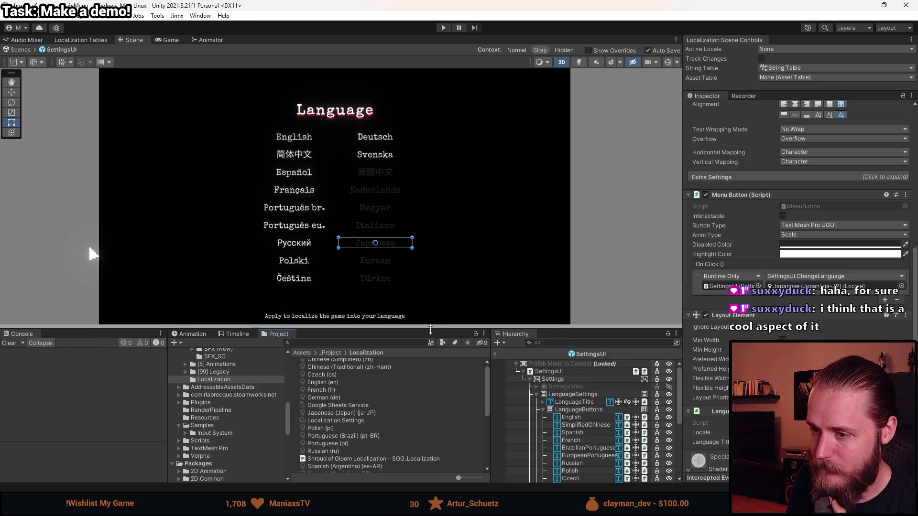
# - Review the Turkish, Traditional Chinese, Swedish and neighbouring language buttons' settings
pyautogui.scroll(-5, 583, 421)
pyautogui.click(592, 433)
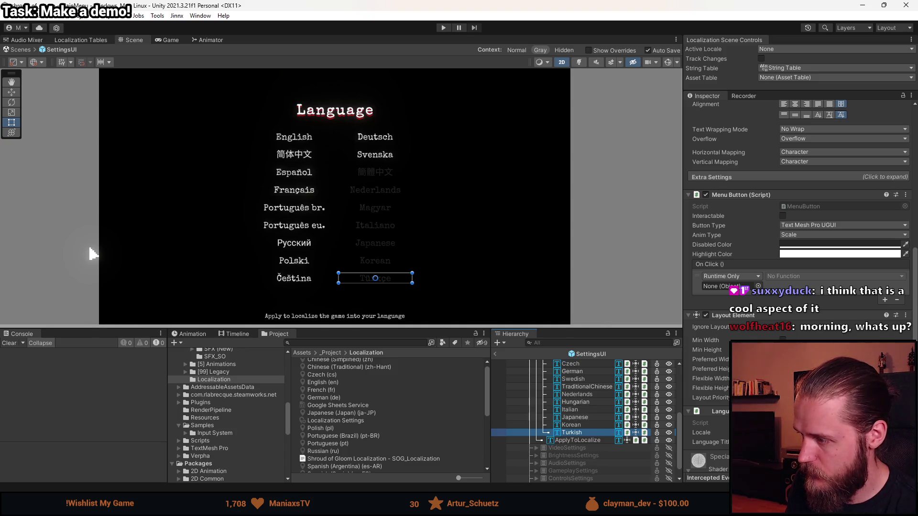
pyautogui.press('Up')
pyautogui.press('Up')
pyautogui.press('Up')
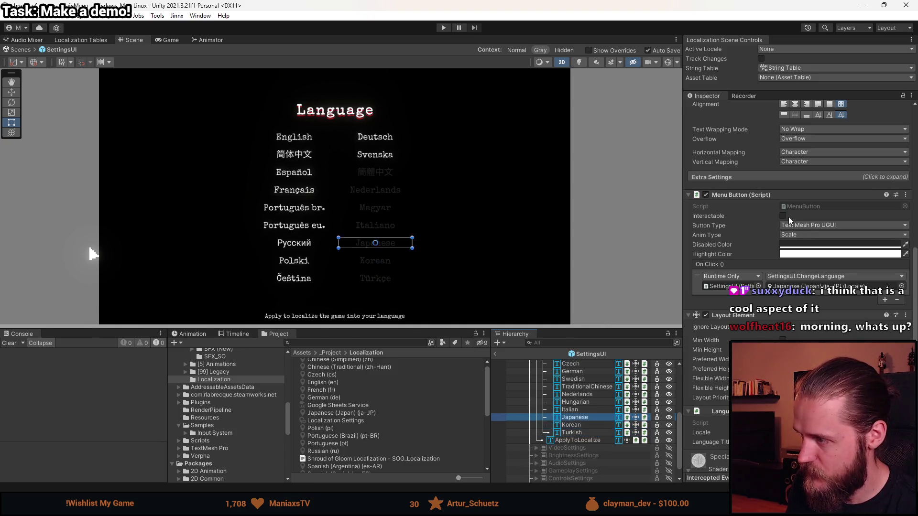
pyautogui.press('Up')
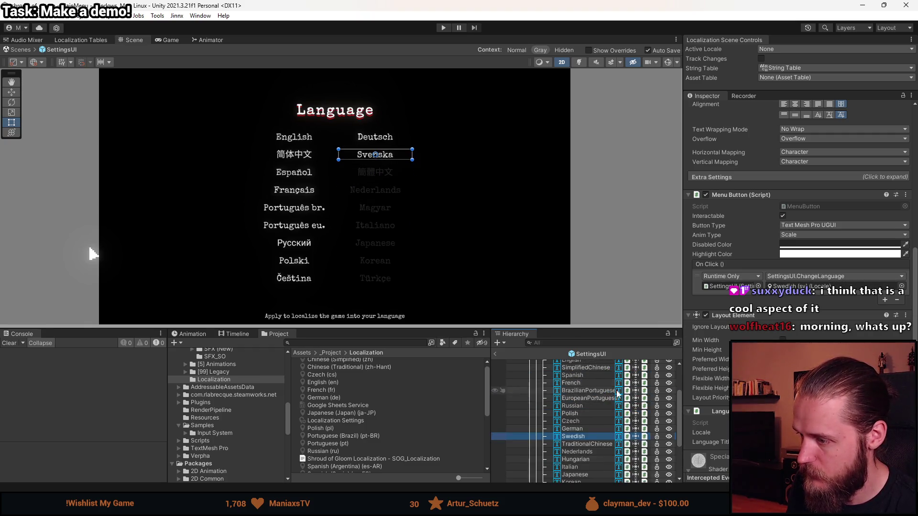
pyautogui.press('Up')
pyautogui.press('Up')
pyautogui.press('Up')
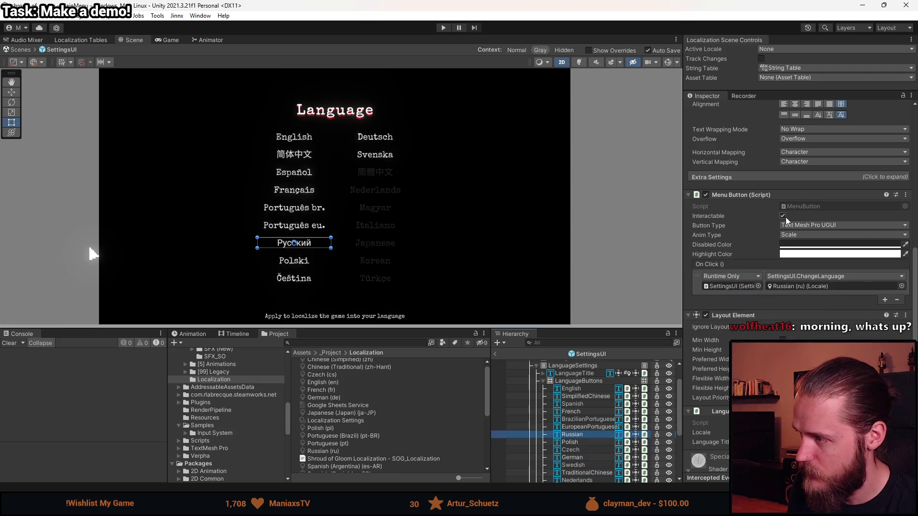
pyautogui.scroll(15, 786, 220)
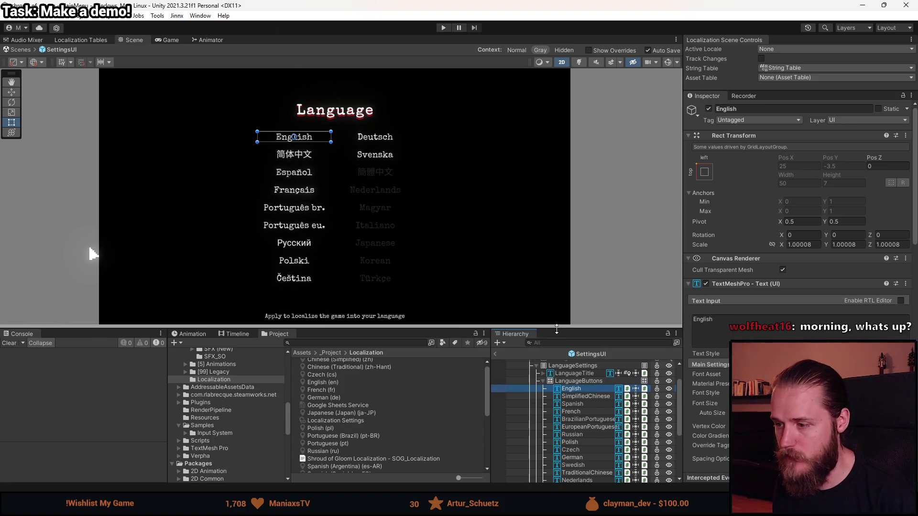
pyautogui.moveTo(556, 329); pyautogui.dragTo(557, 268)
pyautogui.scroll(2, 557, 345)
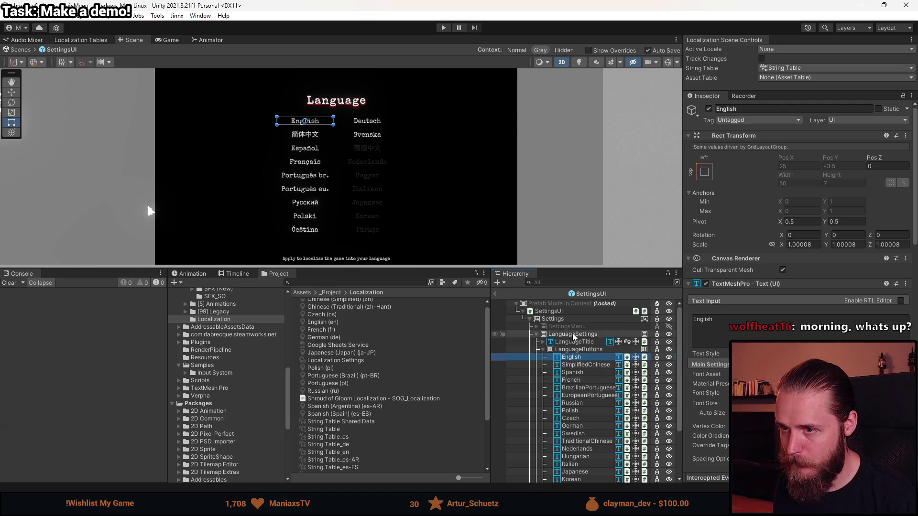
# - Collapse and deactivate LanguageSettings, then activate the SettingsMenu object
pyautogui.click(536, 335)
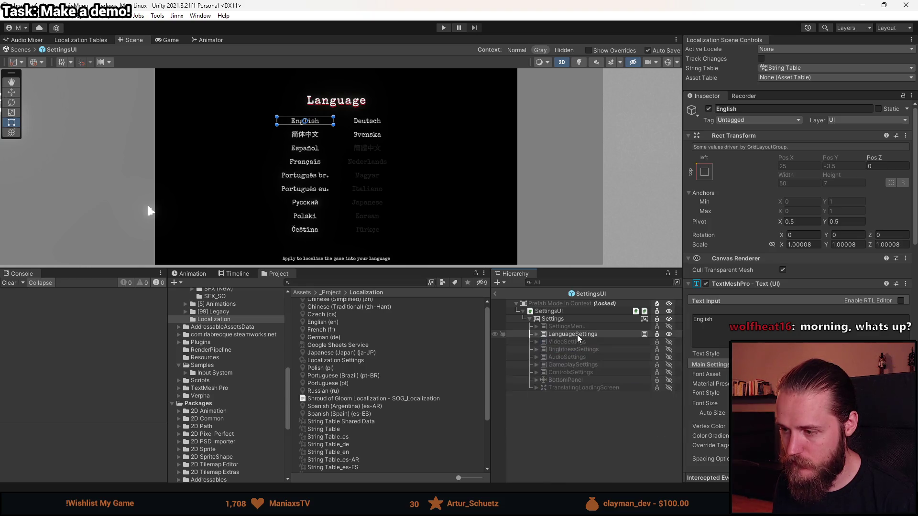
pyautogui.click(577, 334)
pyautogui.hotkey('alt', 'shift', 'a')
pyautogui.click(572, 327)
pyautogui.hotkey('alt', 'shift', 'a')
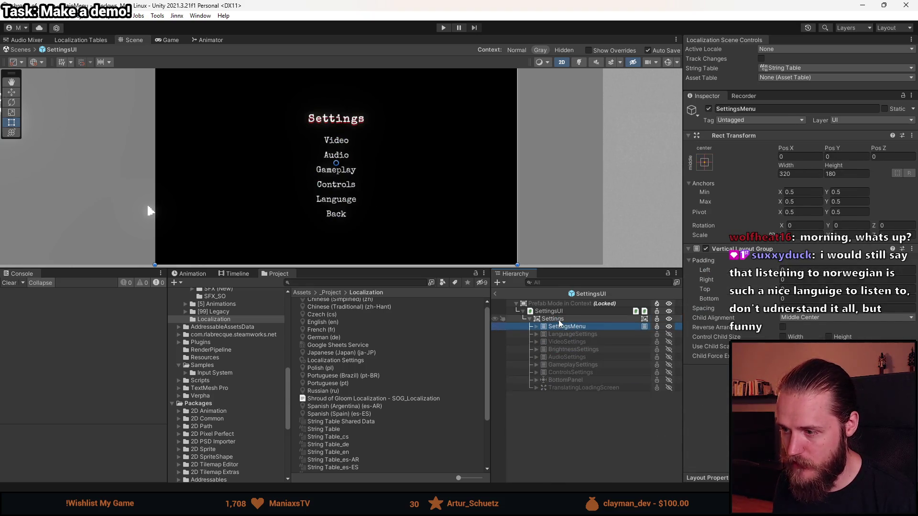
# - Return to the MainMenu scene, start Play mode and enlarge the Game view
pyautogui.click(496, 294)
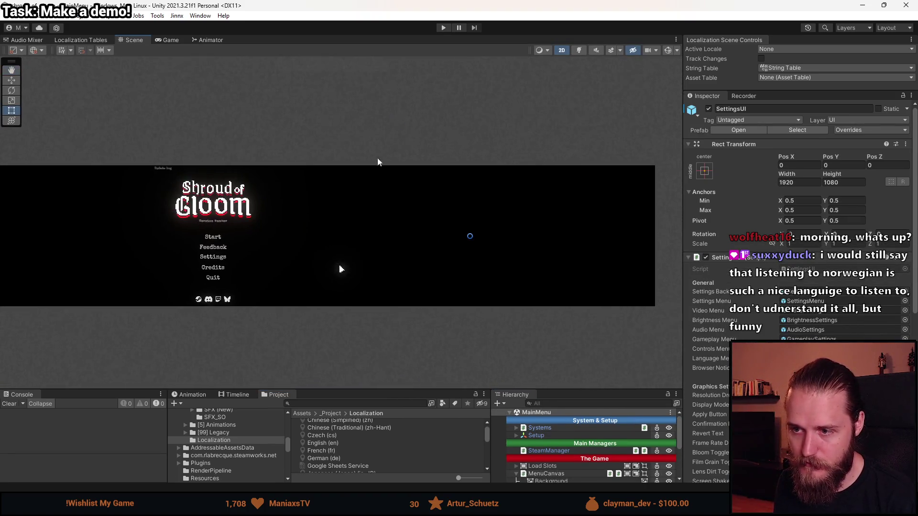
pyautogui.click(443, 27)
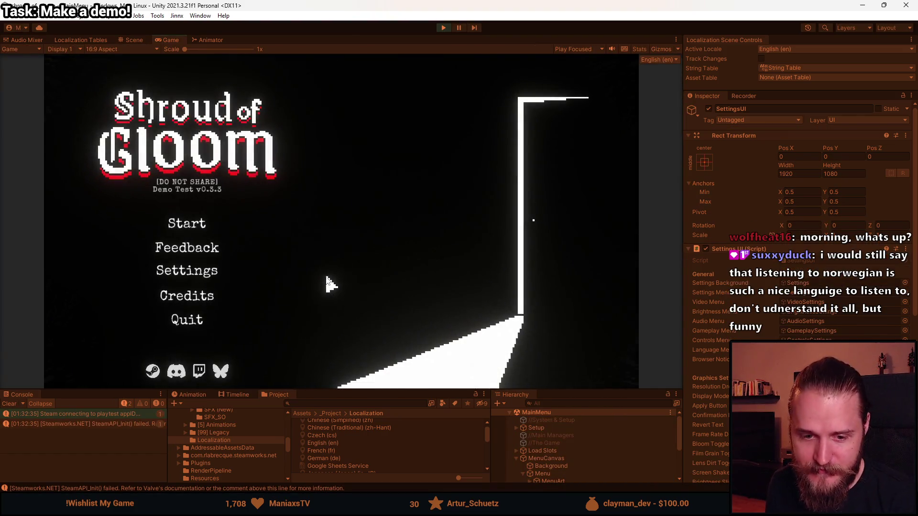
pyautogui.moveTo(408, 390); pyautogui.dragTo(410, 421)
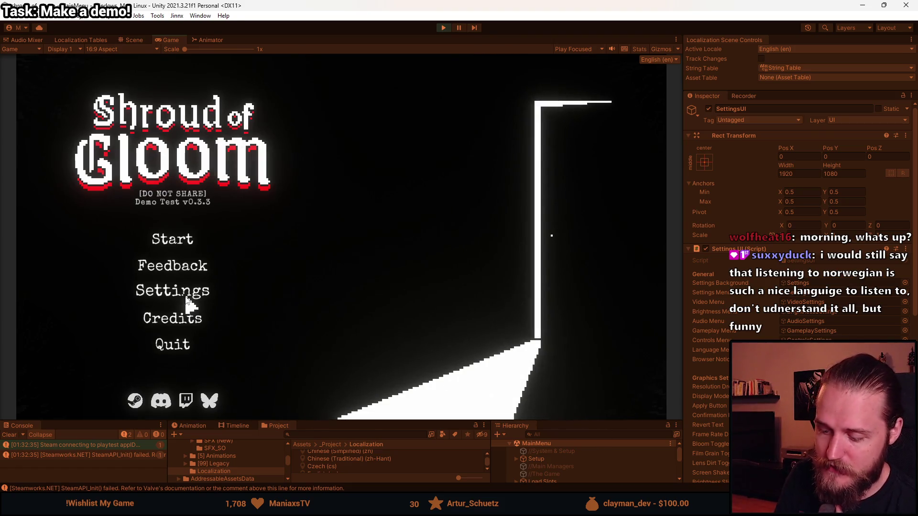
# - Open Settings > Language in the running game twice, then switch to the Scene view
pyautogui.click(196, 297)
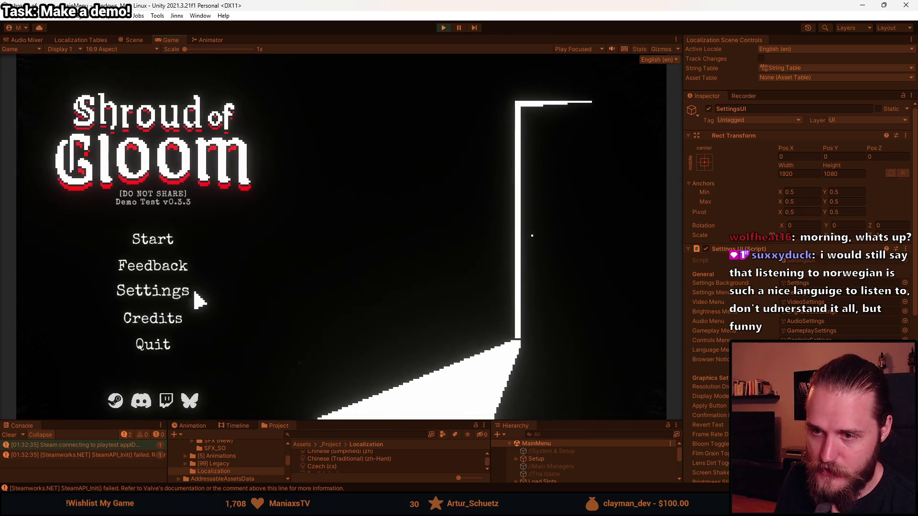
pyautogui.click(496, 309)
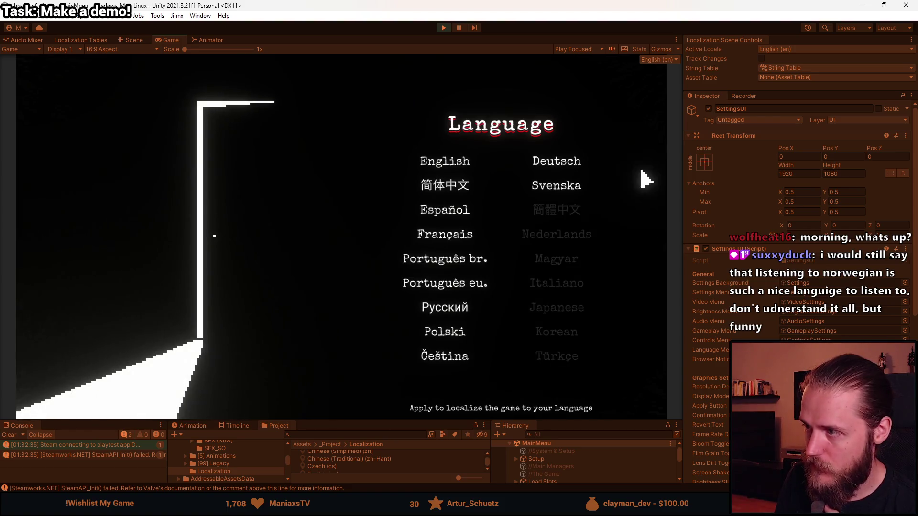
pyautogui.press('Escape')
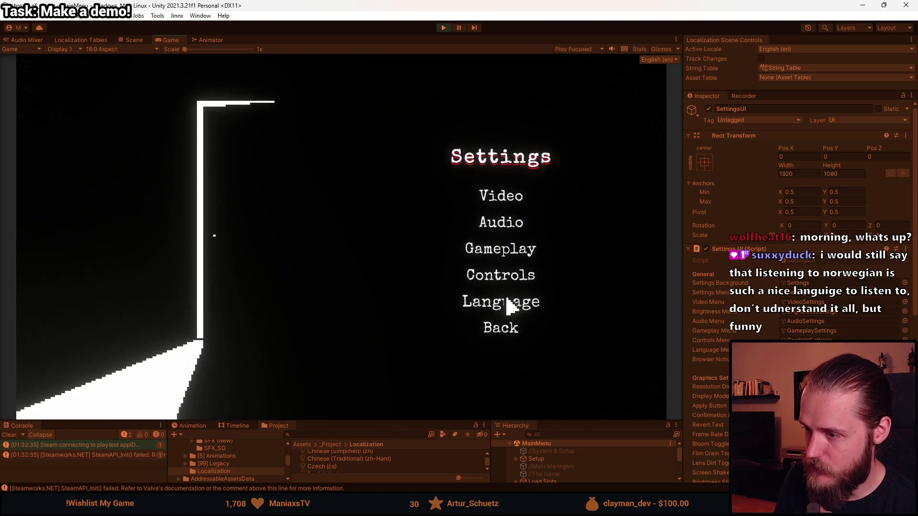
pyautogui.click(506, 303)
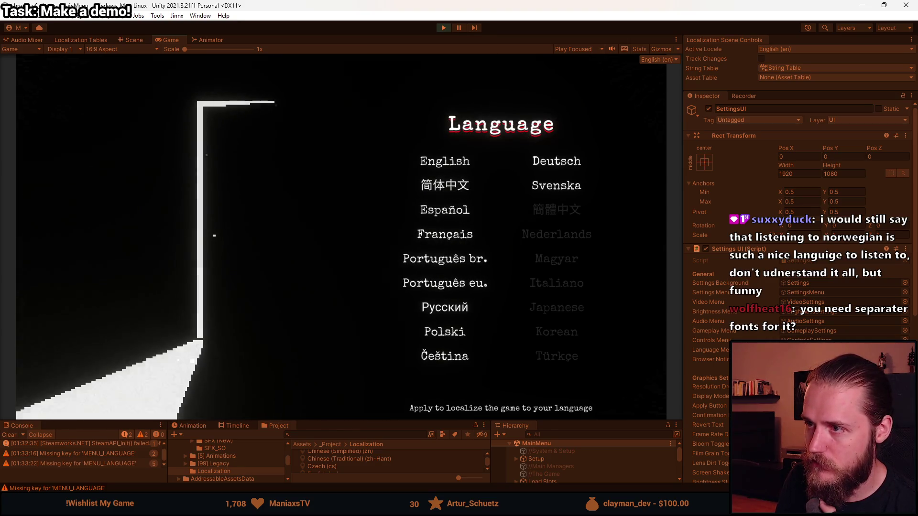
pyautogui.hotkey('ctrl', '1')
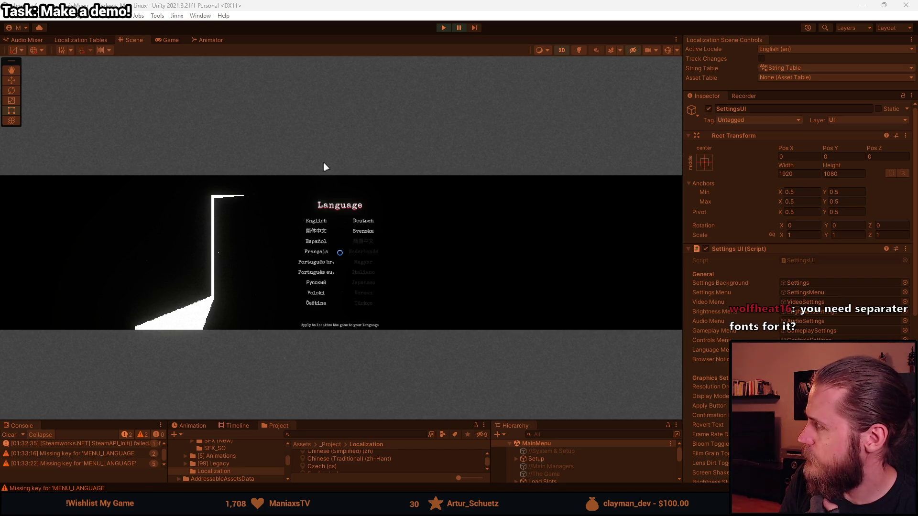
# - Bring the localization spreadsheet to the front and maximize its window
pyautogui.hotkey('alt', 'Tab')
pyautogui.moveTo(428, 117); pyautogui.dragTo(428, 13)
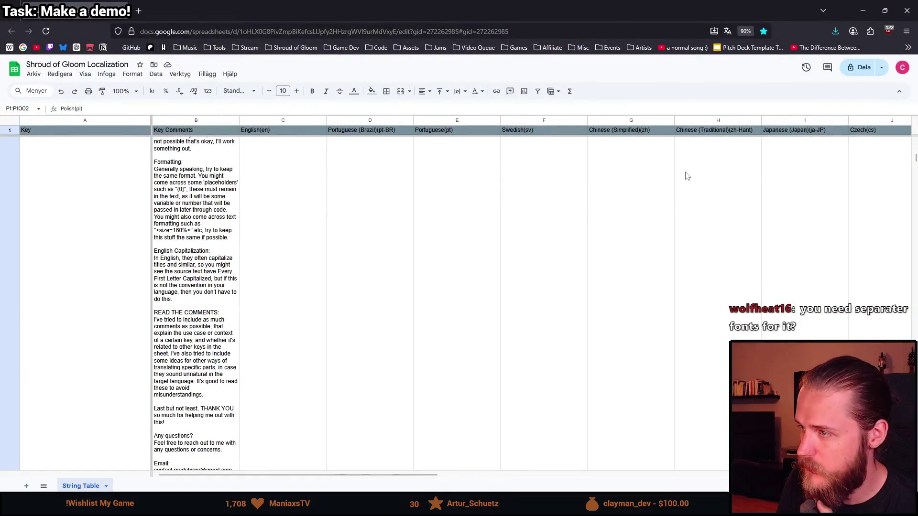
pyautogui.moveTo(382, 474)
pyautogui.mouseDown()
pyautogui.moveTo(492, 472)
pyautogui.moveTo(713, 446)
pyautogui.mouseUp()
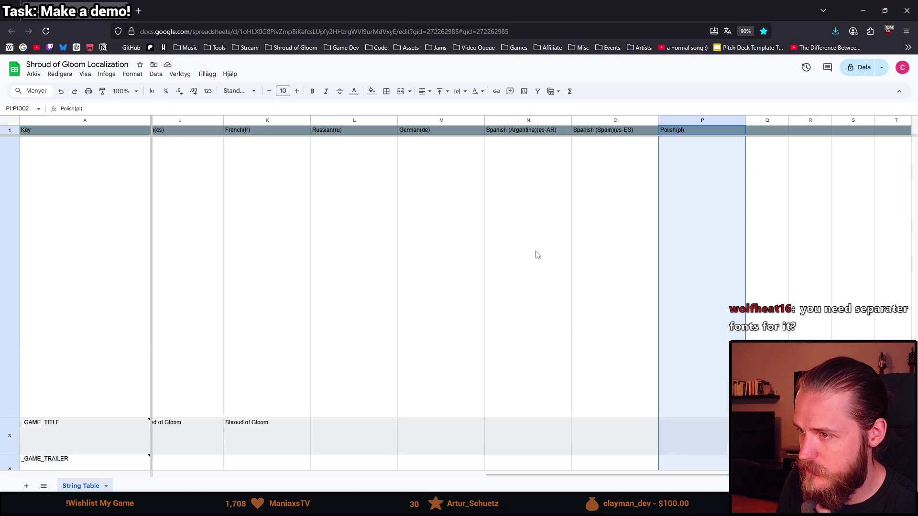
pyautogui.scroll(-5, 537, 253)
pyautogui.scroll(5, 536, 263)
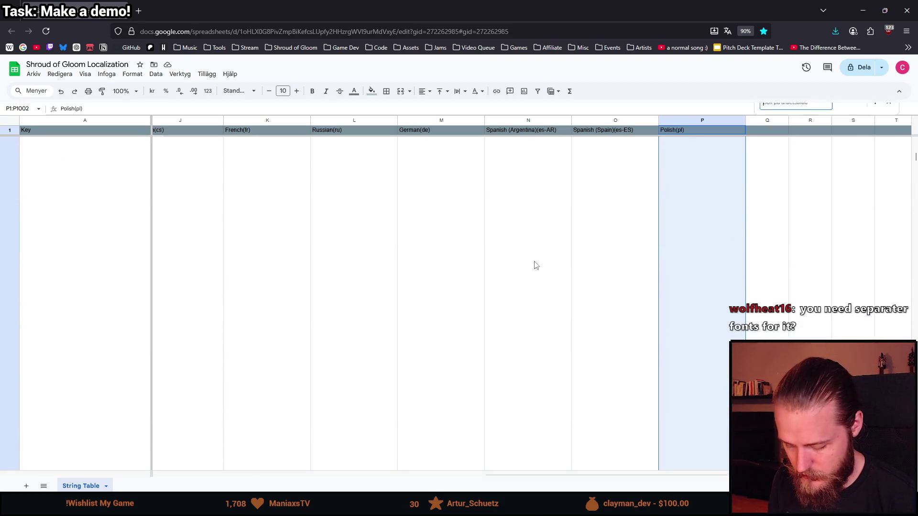
# - Search the sheet for 'language' and step through the matches to the LANGUAGE_ rows
pyautogui.hotkey('ctrl', 'f')
pyautogui.write('language')
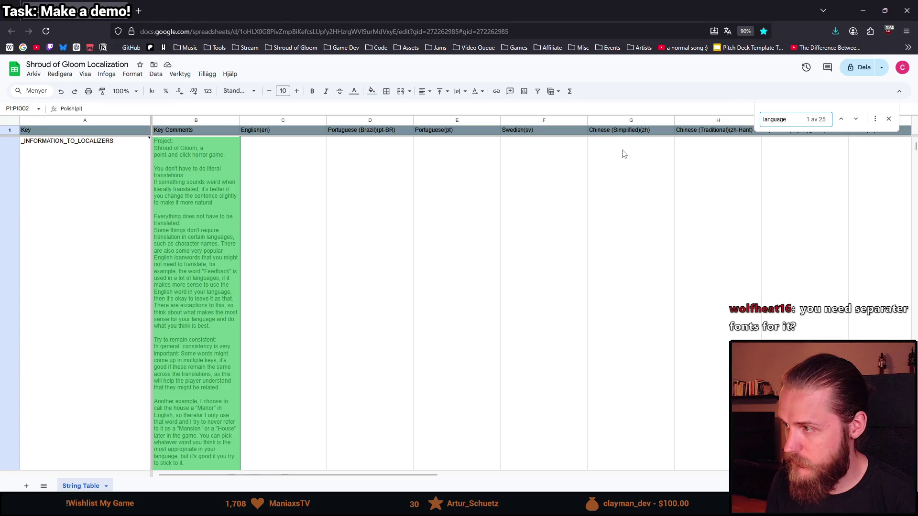
pyautogui.click(855, 120)
pyautogui.click(855, 119)
pyautogui.click(856, 120)
pyautogui.click(855, 119)
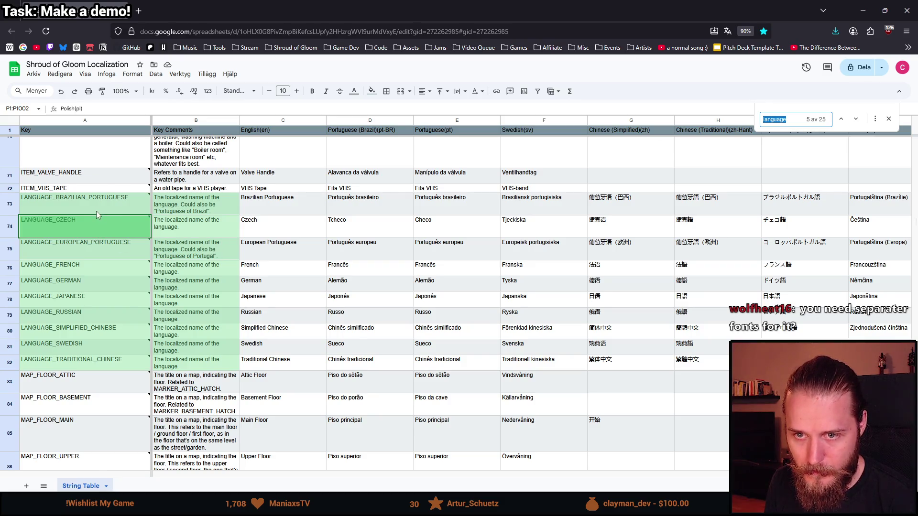
pyautogui.scroll(-1, 96, 211)
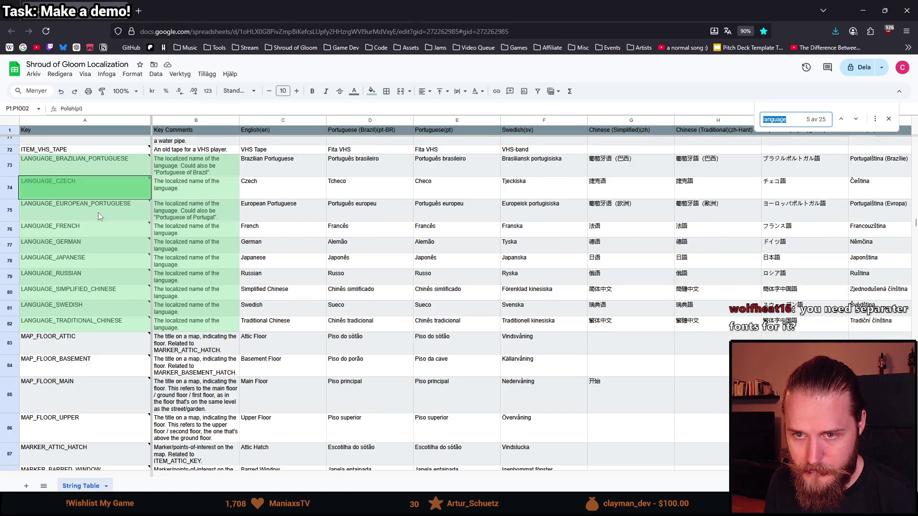
# - Reset zoom to 100% and select the LANGUAGE_JAPANESE key cell before returning to Unity
pyautogui.hotkey('ctrl', '0')
pyautogui.scroll(-1, 114, 222)
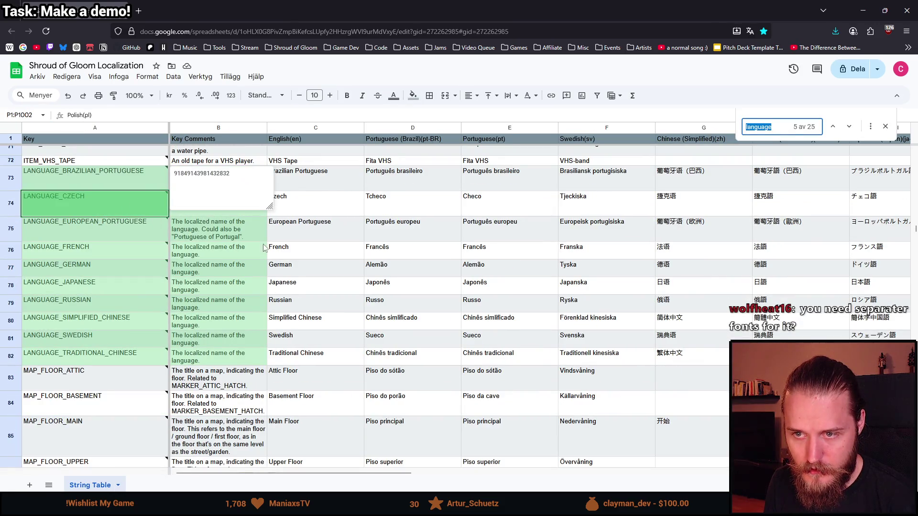
pyautogui.click(128, 285)
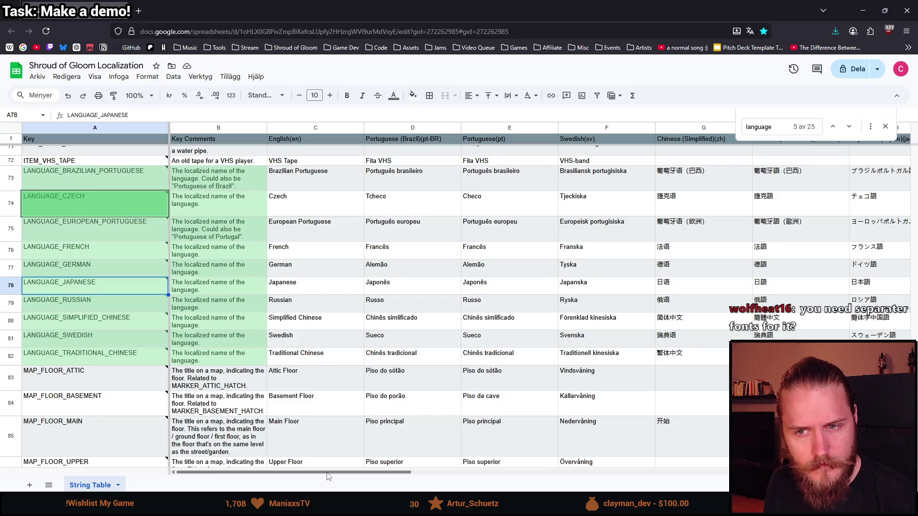
pyautogui.hotkey('alt', 'Tab')
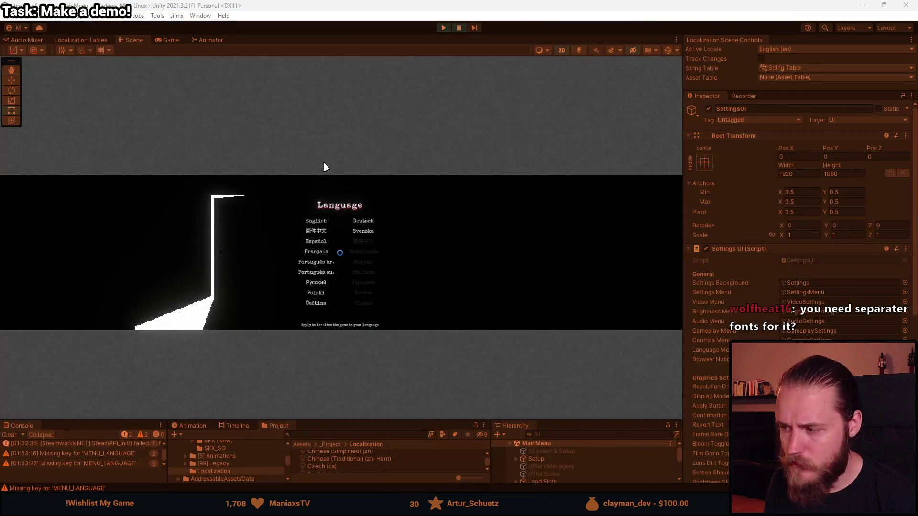
# - Scroll through the Settings UI (Script) component, then return to the localization spreadsheet
pyautogui.scroll(-5, 761, 333)
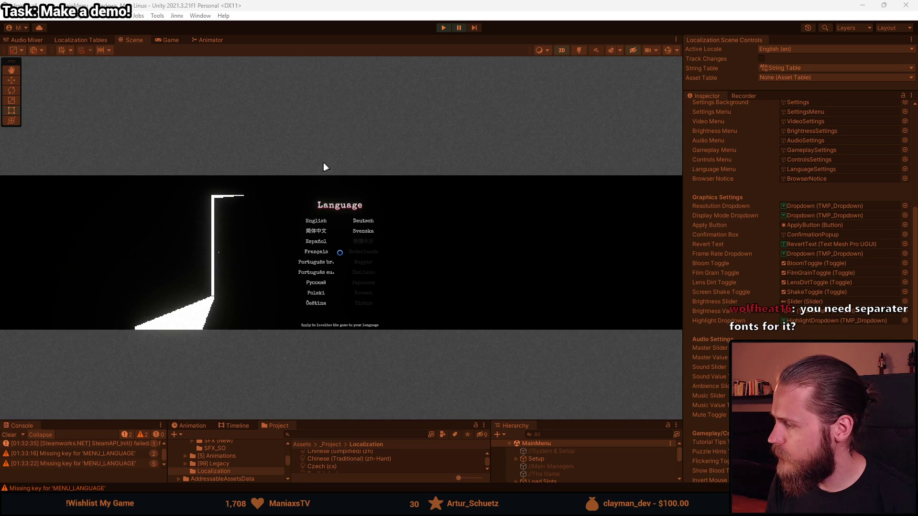
pyautogui.hotkey('alt', 'Tab')
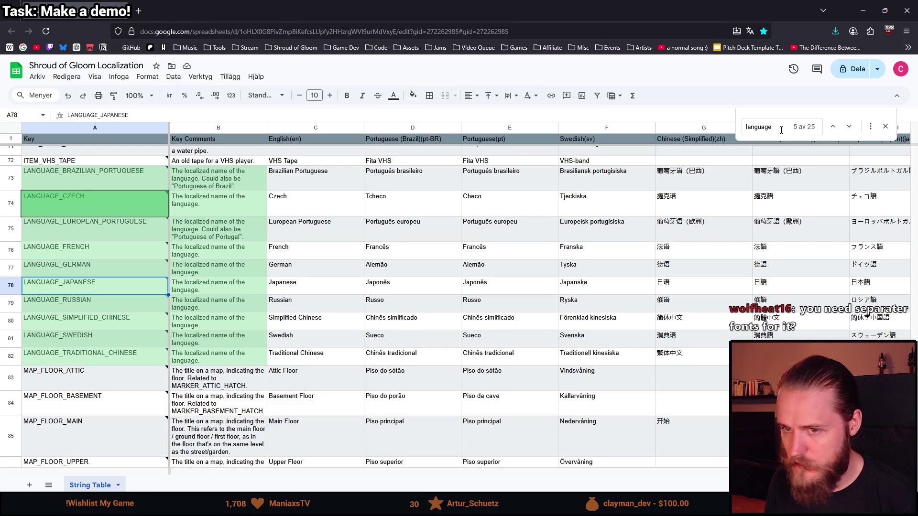
# - Leave the localization spreadsheet and bring the Unity Editor's Language menu scene back to the front
pyautogui.hotkey('alt', 'Tab')
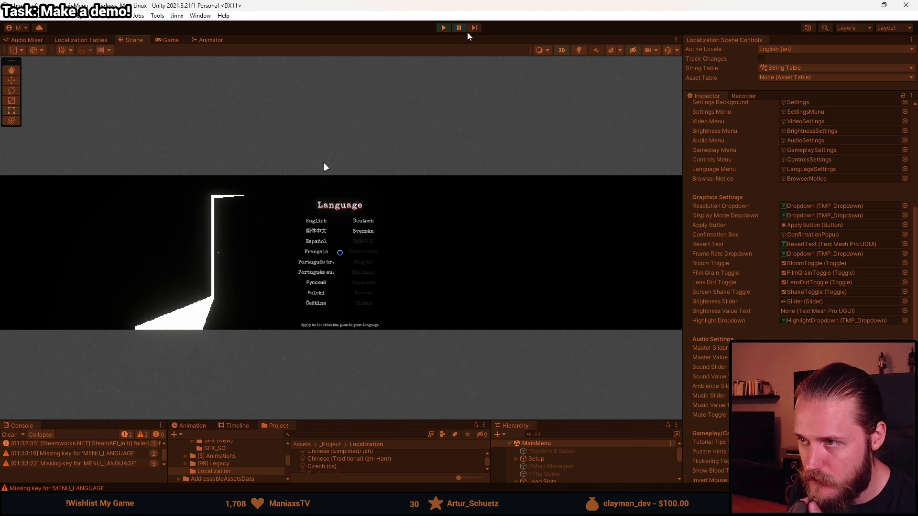
# - Expand SettingsUI > Settings > LanguageSettings > LanguageButtons, inspect the Spanish button's On Click, then enter Play mode
pyautogui.moveTo(585, 420); pyautogui.dragTo(579, 340)
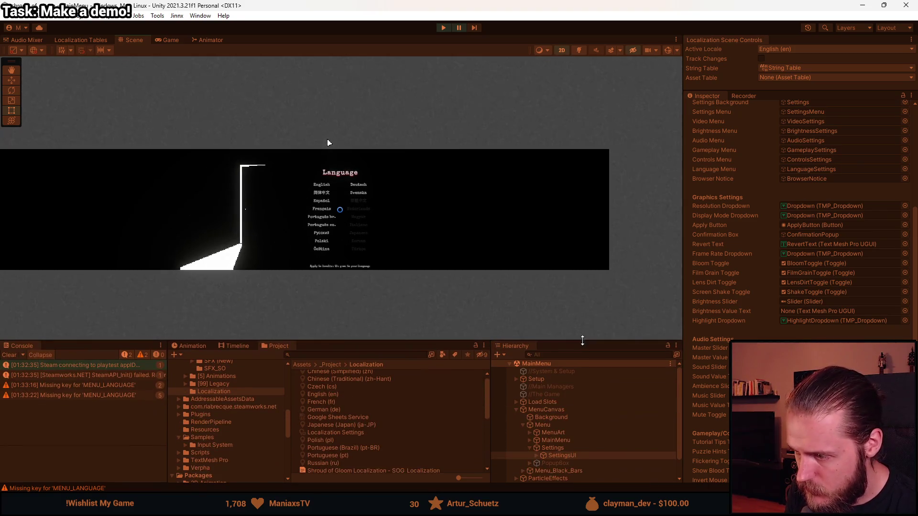
pyautogui.click(536, 455)
pyautogui.click(543, 434)
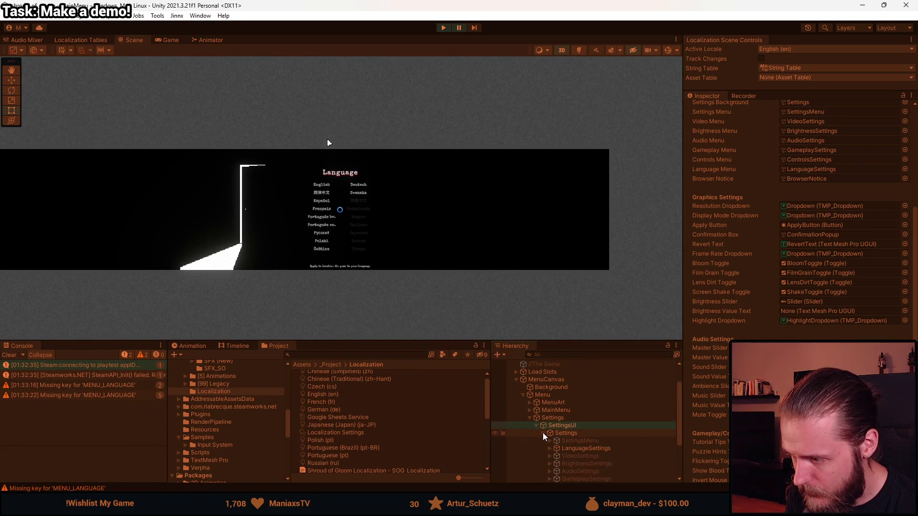
pyautogui.click(550, 449)
pyautogui.scroll(-2, 558, 411)
pyautogui.click(557, 407)
pyautogui.scroll(-1, 559, 417)
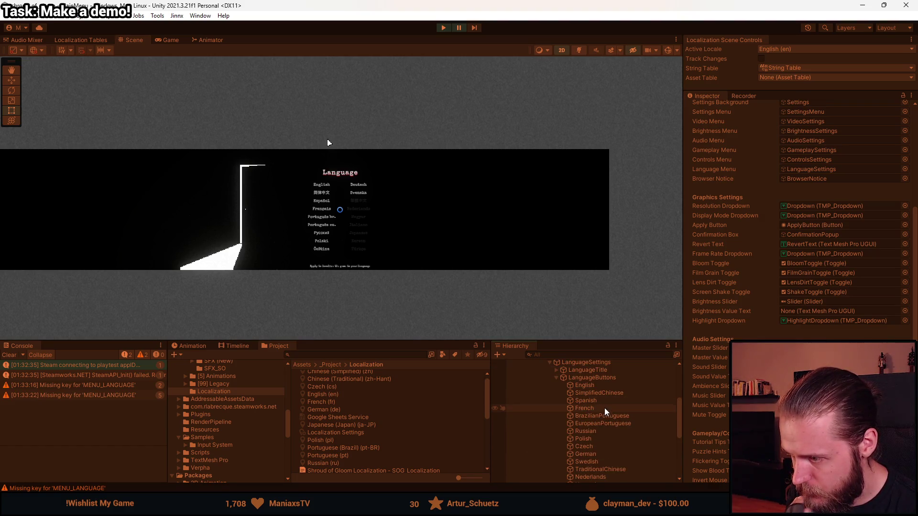
pyautogui.click(603, 402)
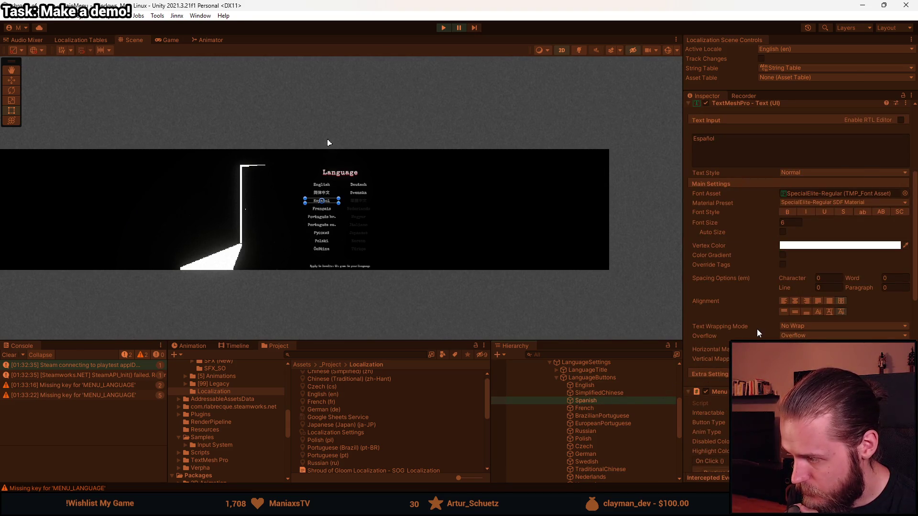
pyautogui.scroll(-10, 757, 333)
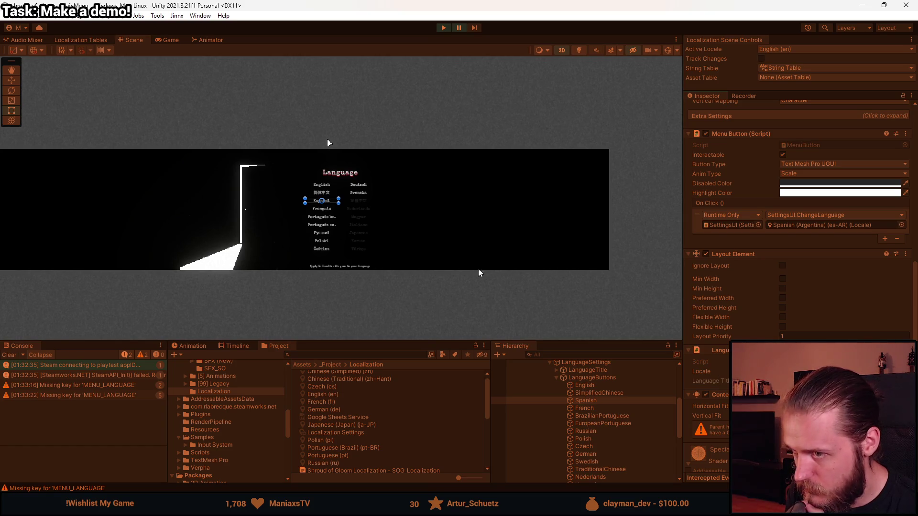
pyautogui.click(444, 27)
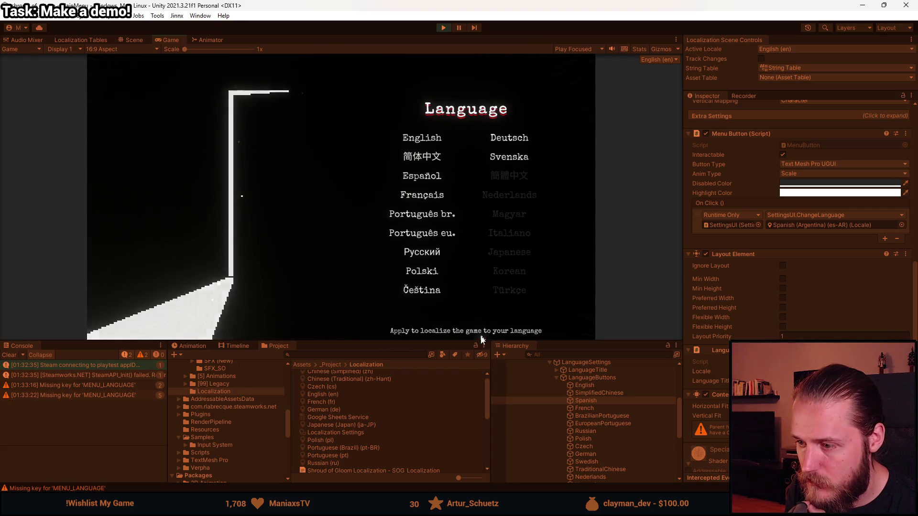
# - Test the Svenska, Español and Polski buttons in the running game, then exit Play mode
pyautogui.moveTo(481, 340); pyautogui.dragTo(481, 435)
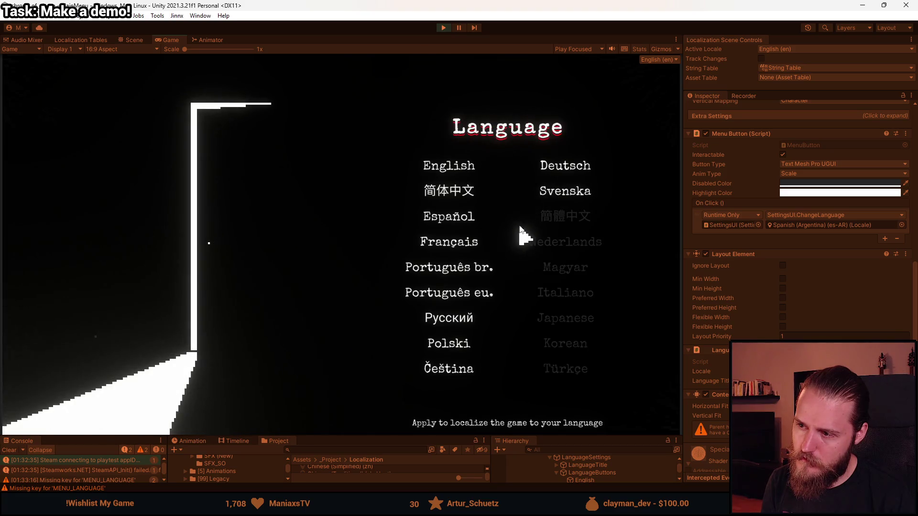
pyautogui.click(567, 196)
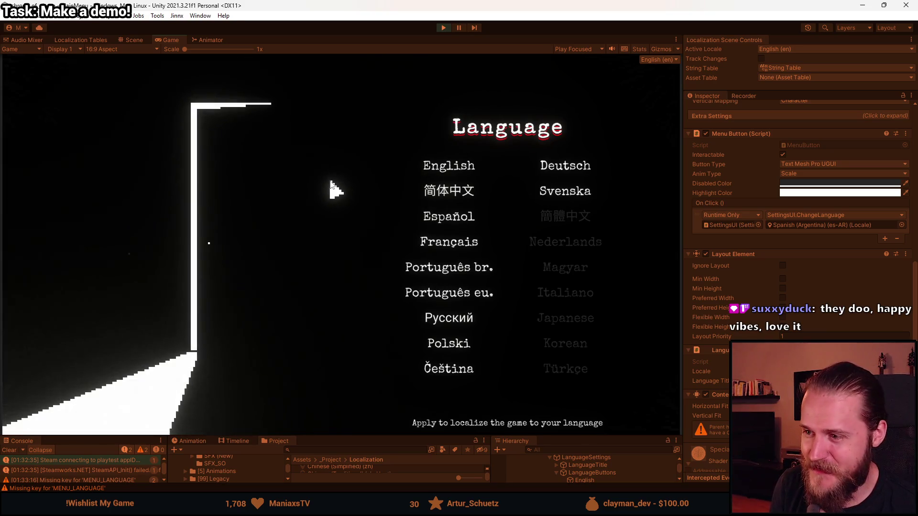
pyautogui.click(452, 217)
pyautogui.click(457, 268)
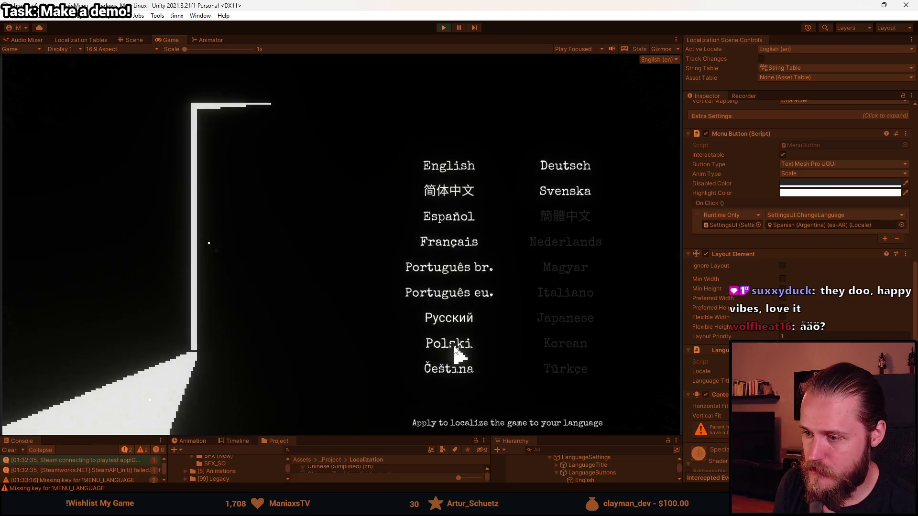
pyautogui.click(444, 28)
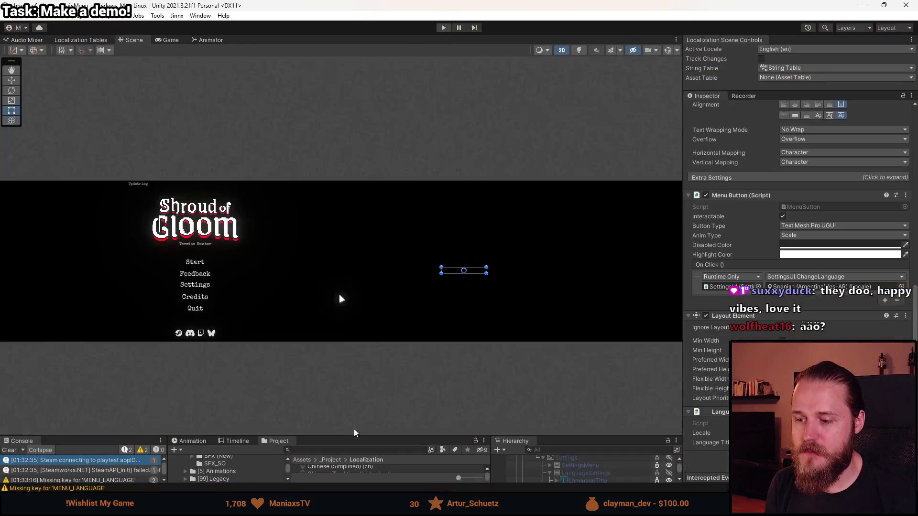
# - Review the fallback settings of the Chinese, English, French, German and Japanese locales
pyautogui.moveTo(354, 436); pyautogui.dragTo(359, 220)
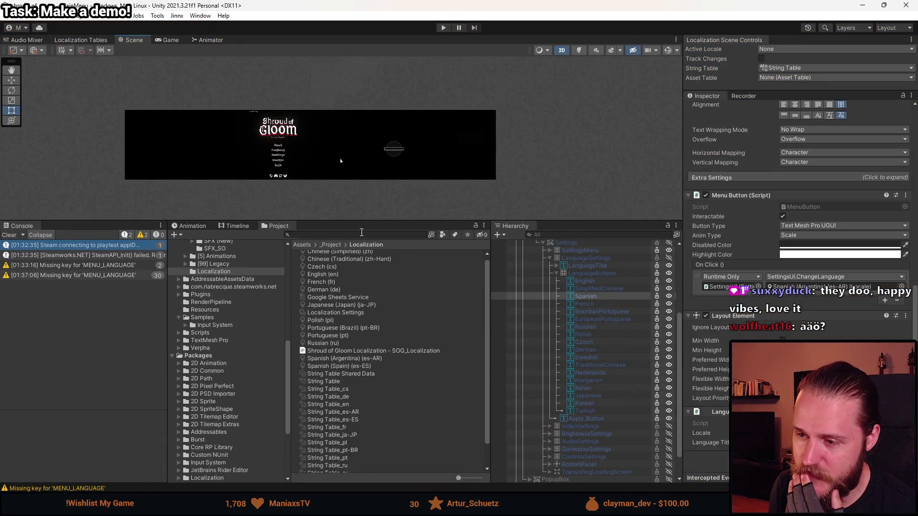
pyautogui.scroll(1, 356, 319)
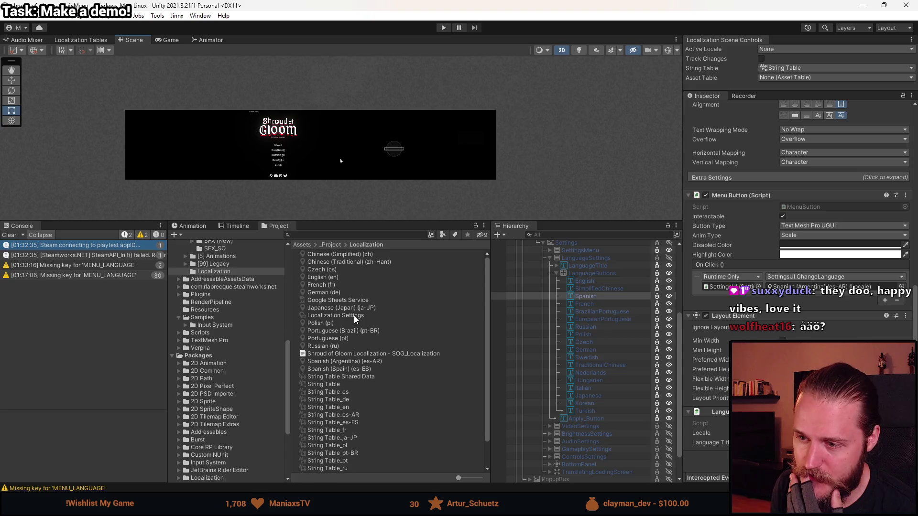
pyautogui.click(328, 255)
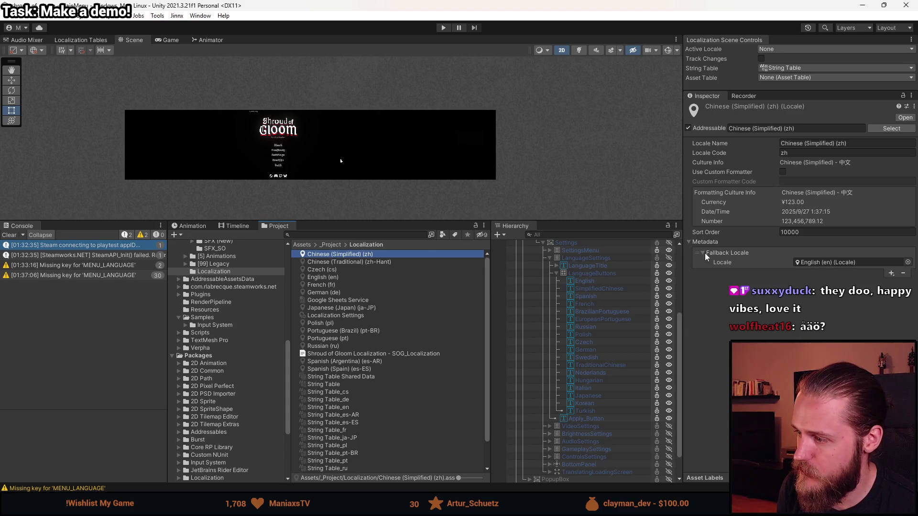
pyautogui.rightClick(706, 257)
pyautogui.click(730, 274)
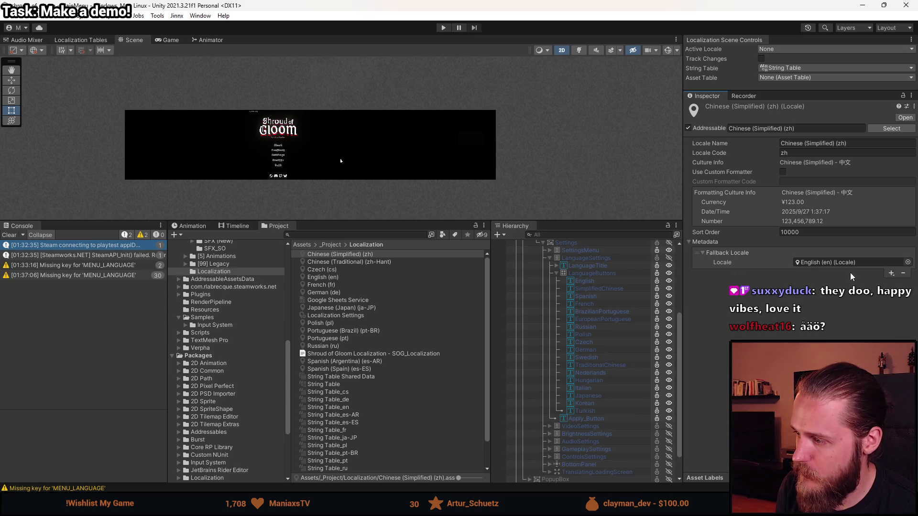
pyautogui.click(342, 262)
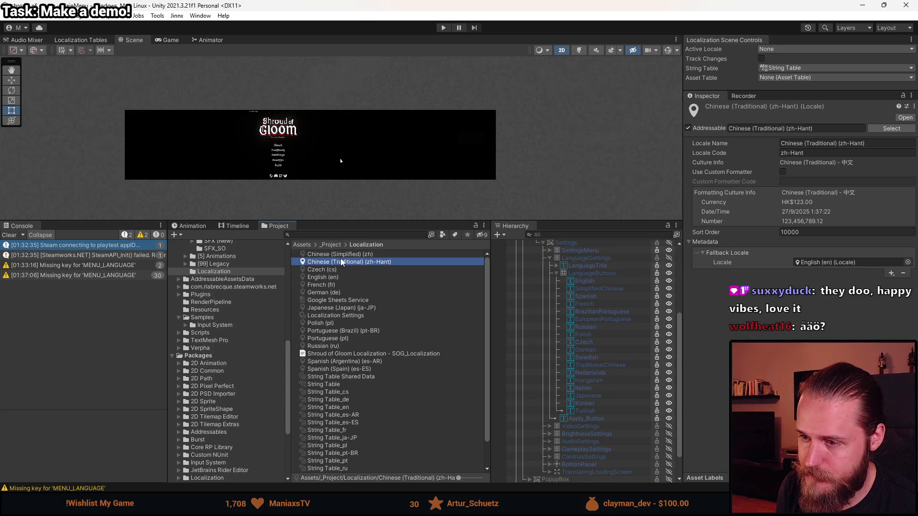
pyautogui.press('Down')
pyautogui.press('Down')
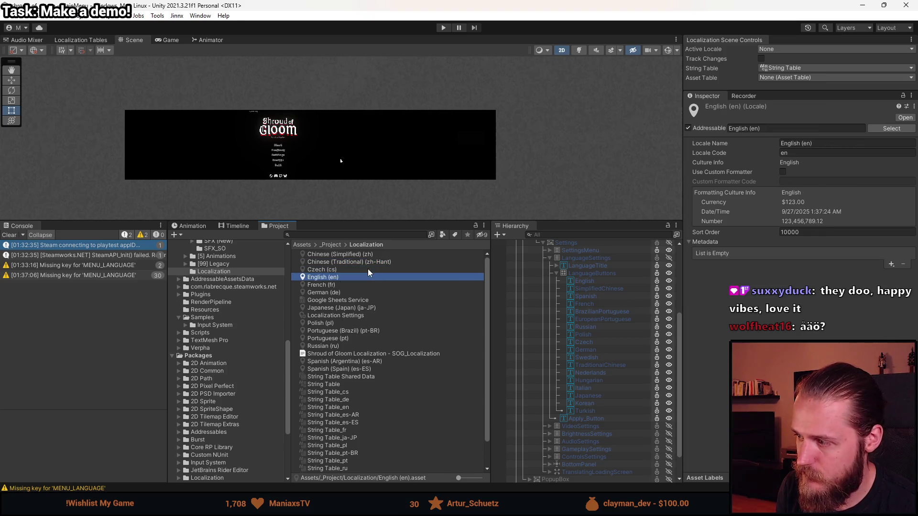
pyautogui.press('Down')
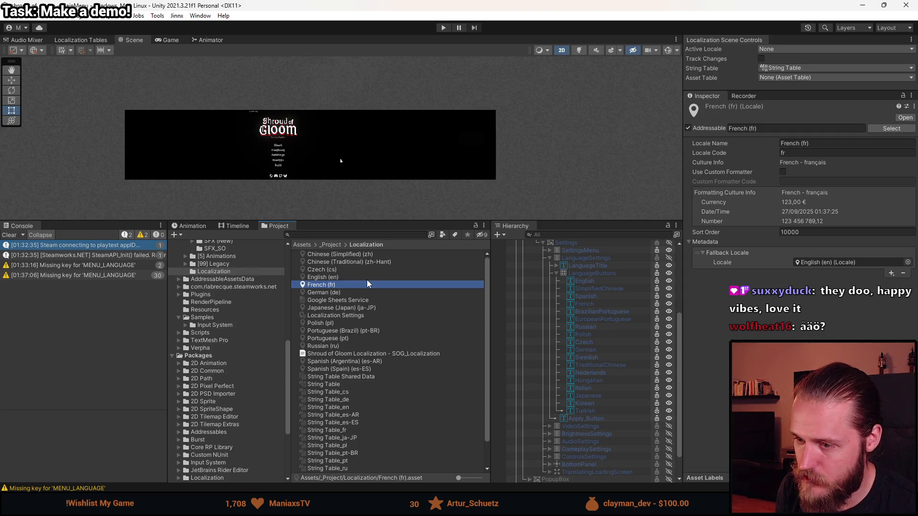
pyautogui.press('Down')
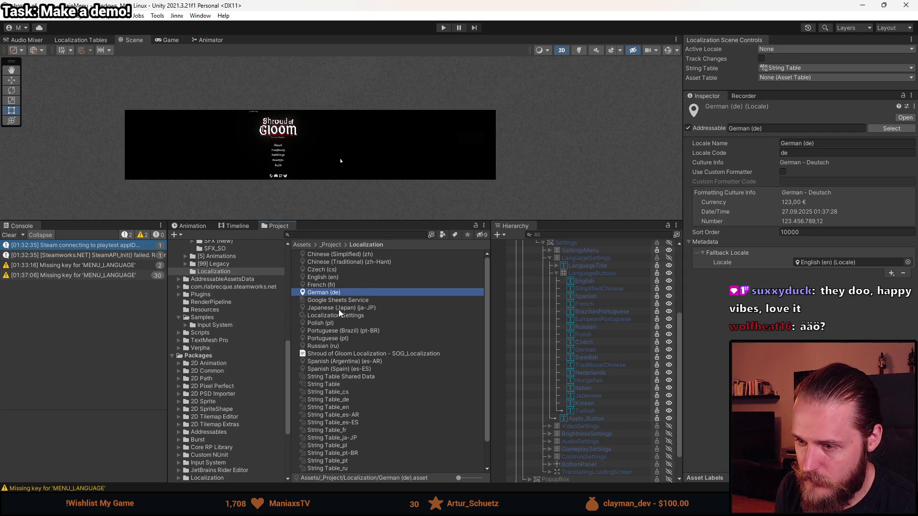
pyautogui.click(339, 308)
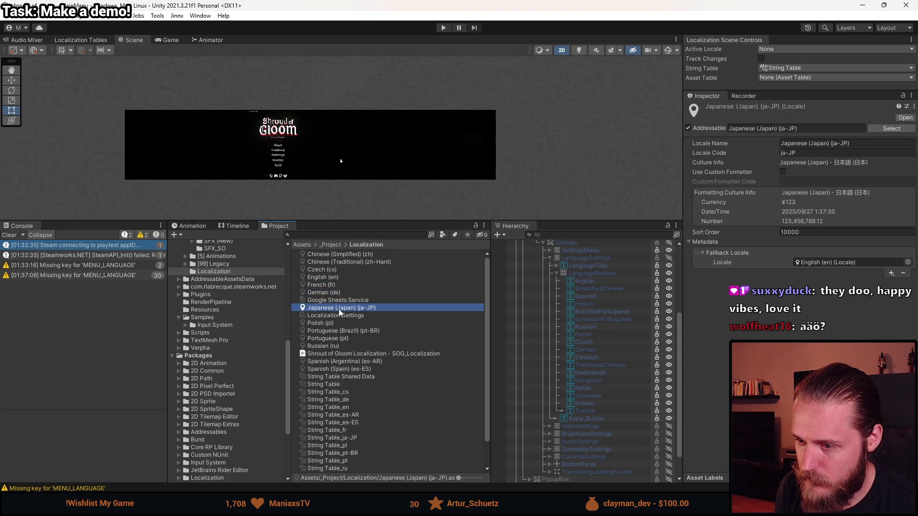
# - Add a Fallback Locale metadata entry to Polish (pl) set to English (en)
pyautogui.click(337, 324)
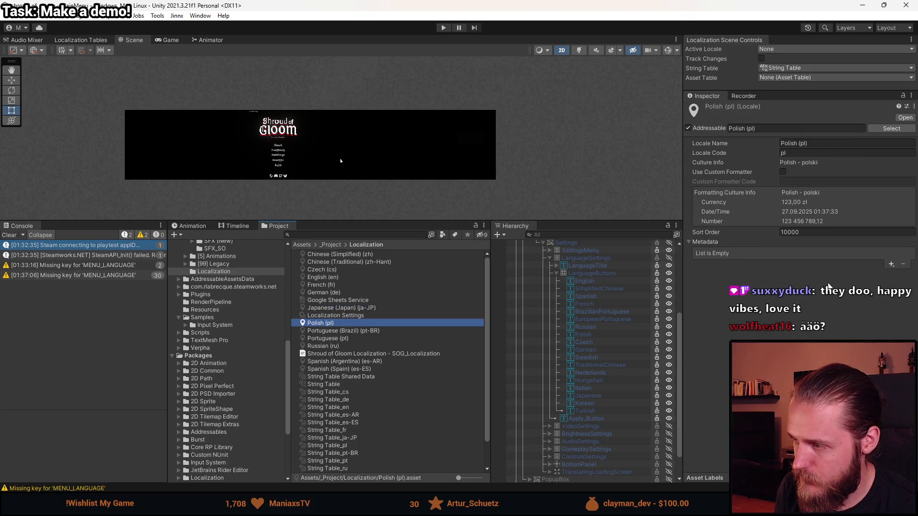
pyautogui.click(891, 266)
pyautogui.click(884, 274)
pyautogui.click(912, 268)
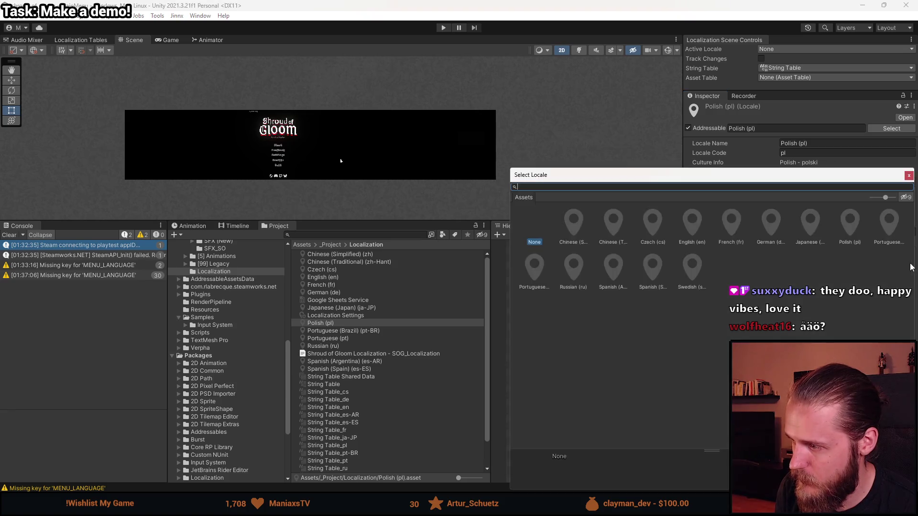
pyautogui.doubleClick(688, 232)
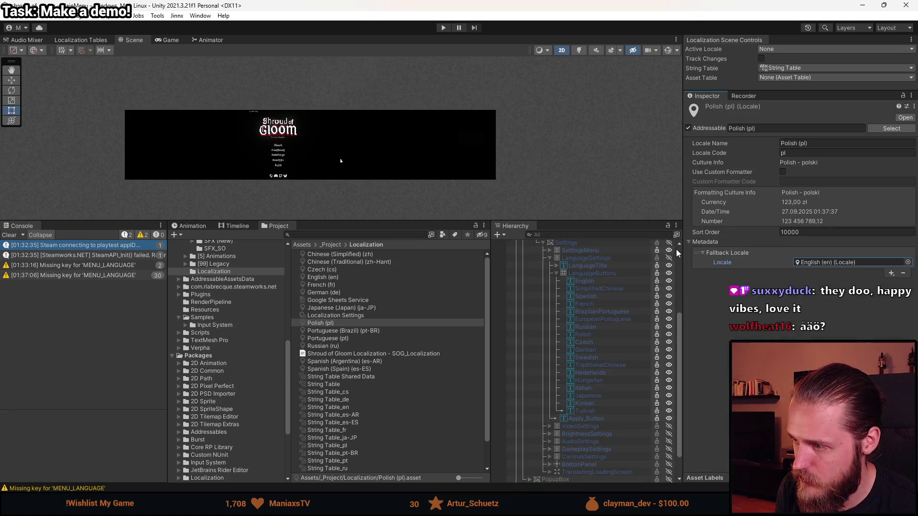
# - Check the Portuguese and Russian locales, then give Spanish (Argentina) an English fallback locale
pyautogui.click(334, 331)
pyautogui.click(335, 338)
pyautogui.click(332, 349)
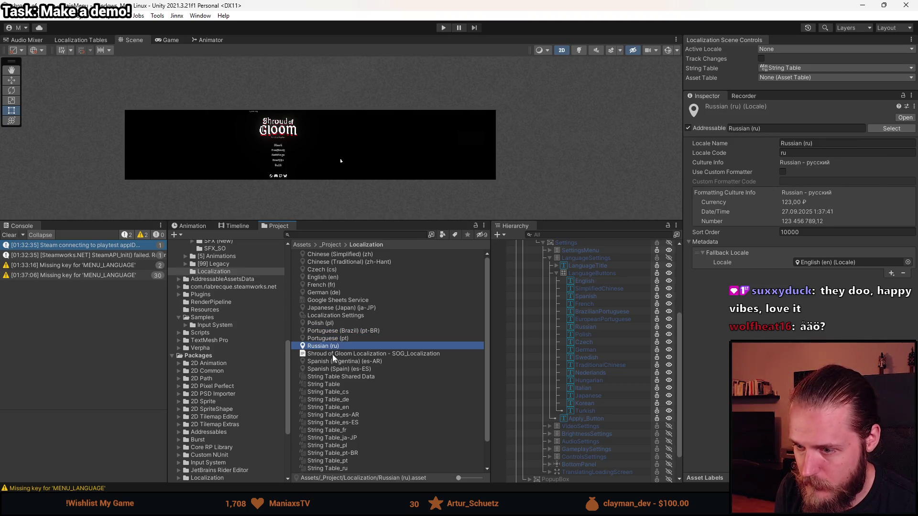
pyautogui.click(331, 362)
pyautogui.click(892, 264)
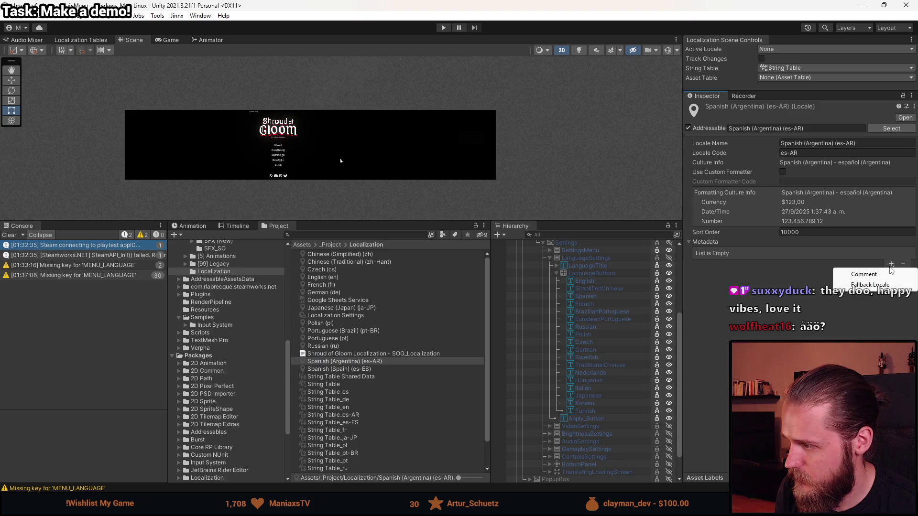
pyautogui.click(877, 289)
pyautogui.click(907, 262)
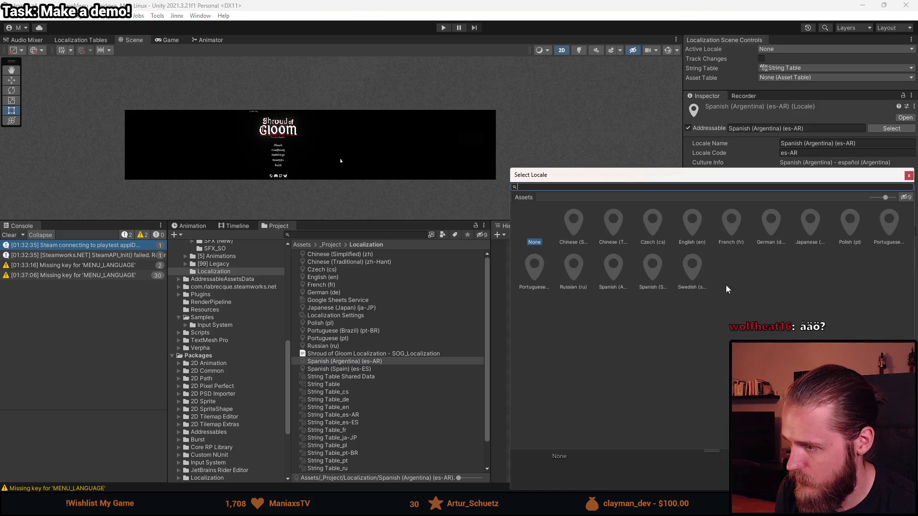
pyautogui.doubleClick(692, 239)
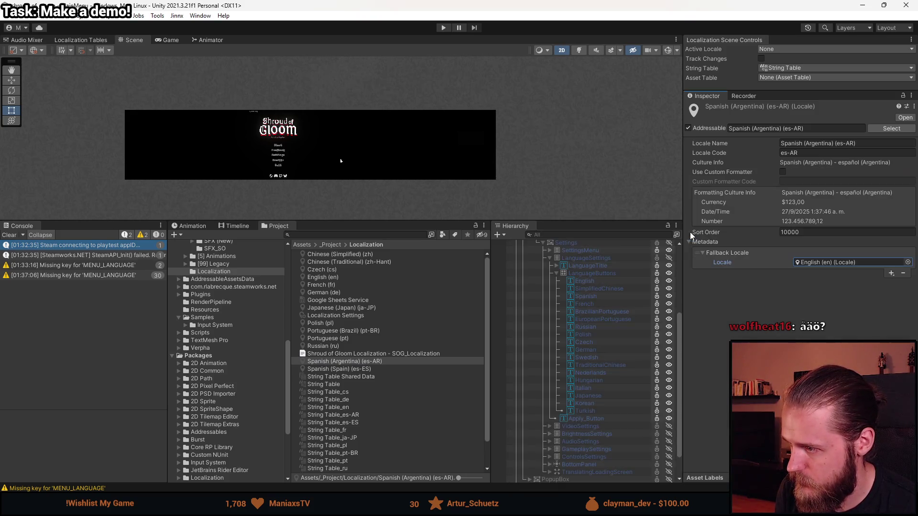
# - Set Spanish (Spain)'s fallback locale to English (en) and recheck both Spanish locales
pyautogui.click(359, 369)
pyautogui.click(908, 262)
pyautogui.doubleClick(697, 229)
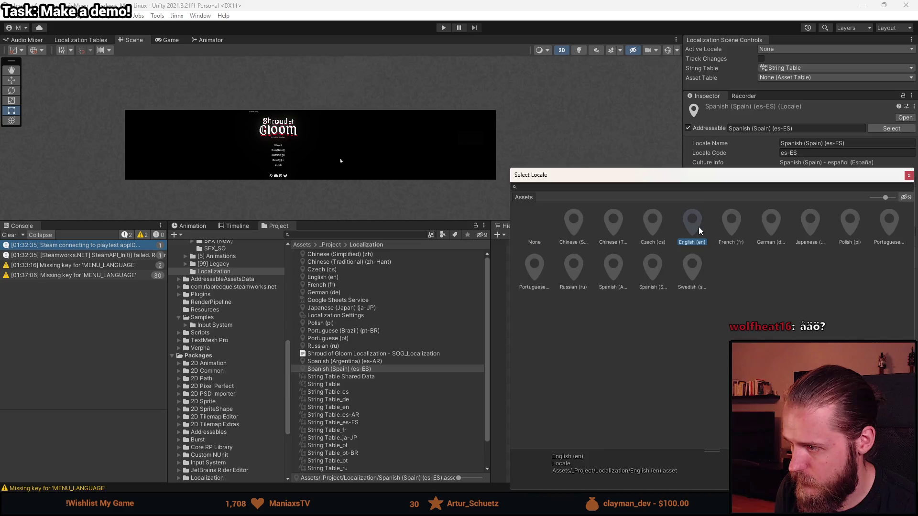
pyautogui.click(354, 364)
pyautogui.click(353, 369)
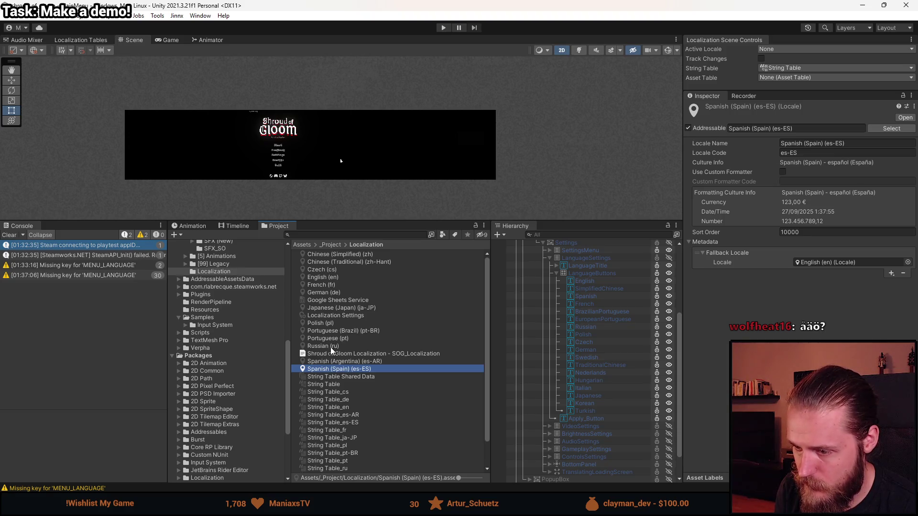
pyautogui.scroll(-2, 368, 420)
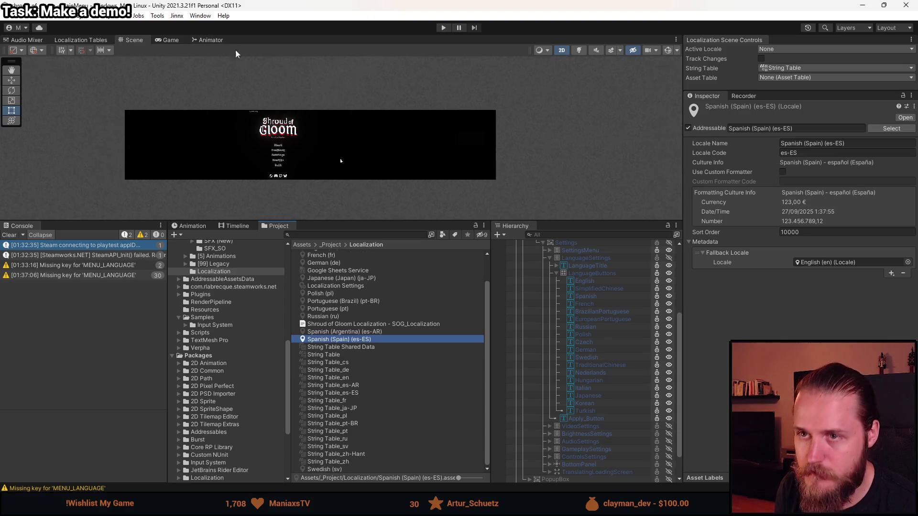
pyautogui.moveTo(356, 221); pyautogui.dragTo(357, 382)
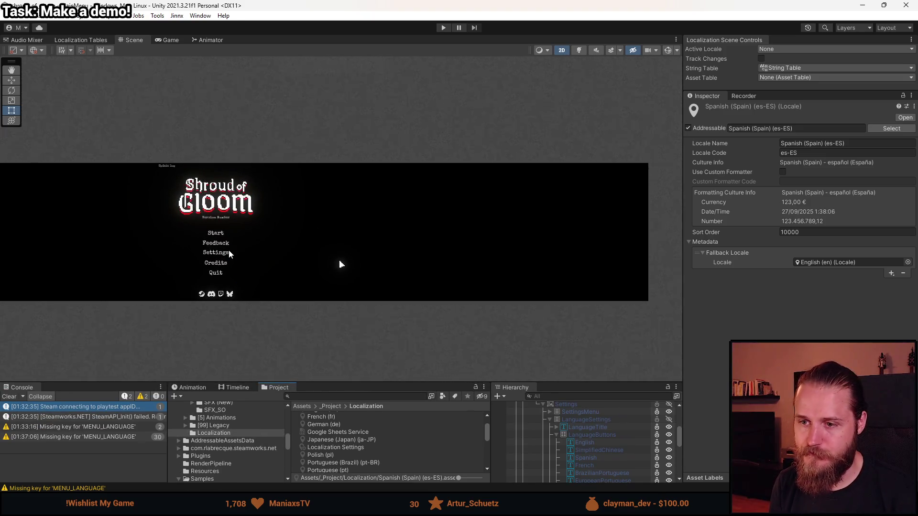
# - Restart Play mode, open Settings > Language in the game, and view that menu in the Scene tab
pyautogui.click(437, 29)
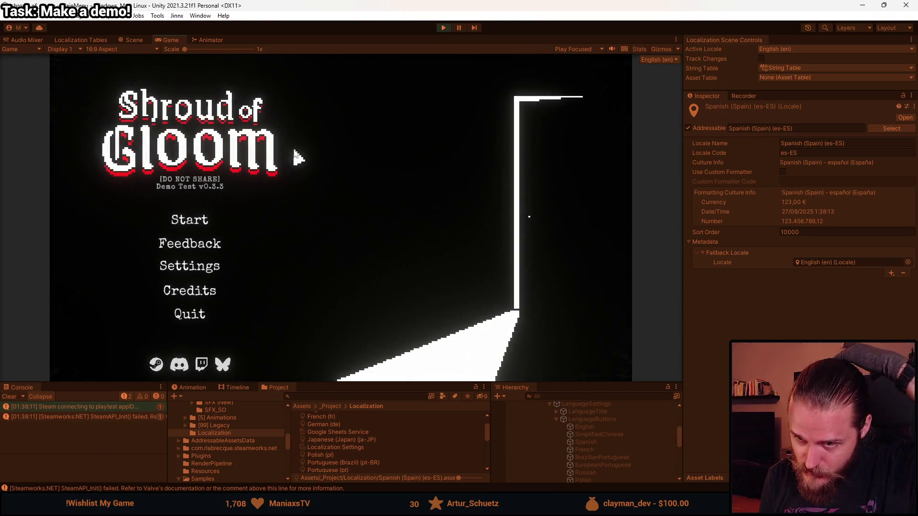
pyautogui.click(215, 268)
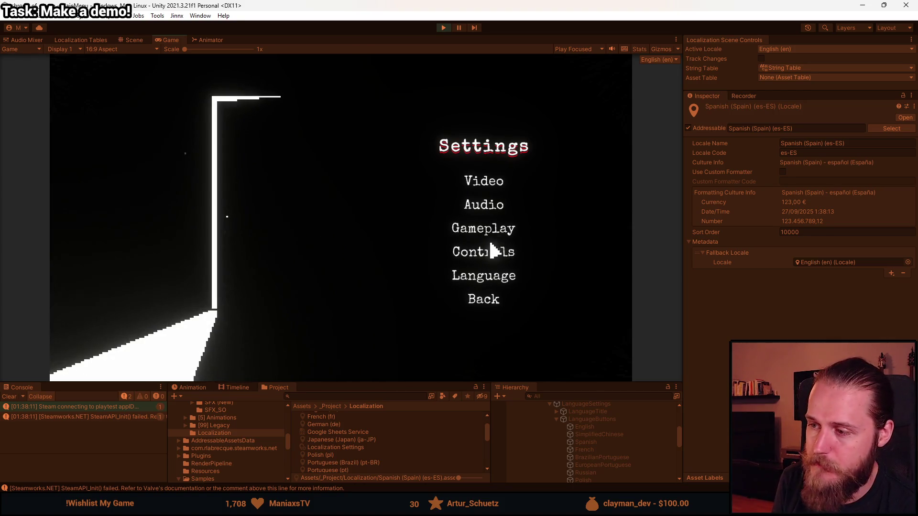
pyautogui.click(493, 282)
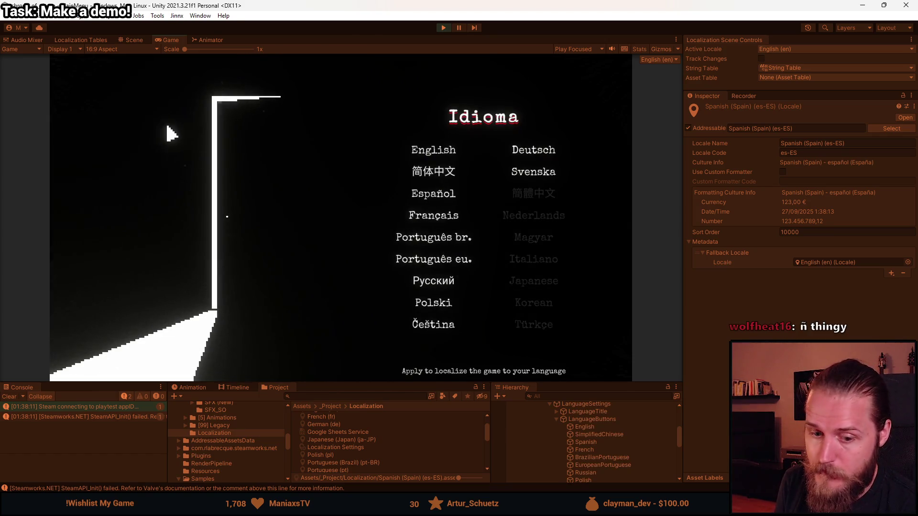
pyautogui.click(131, 40)
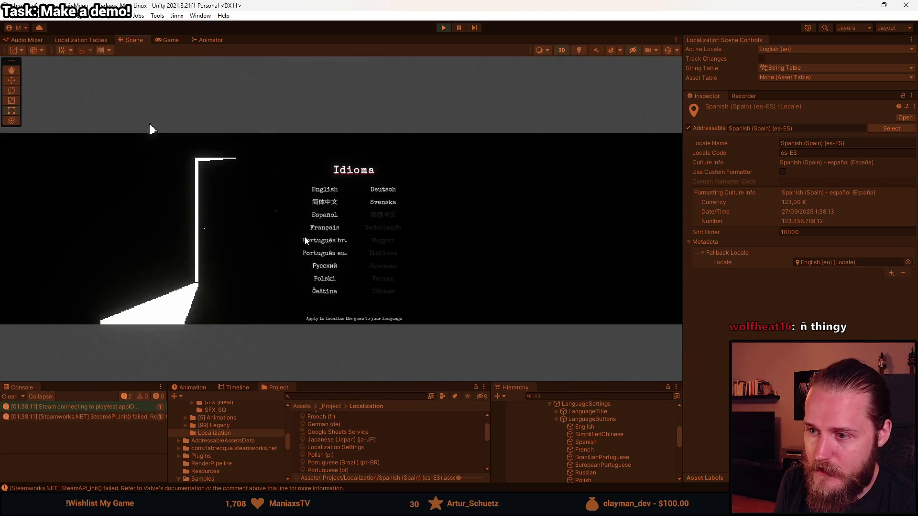
# - Zoom and pan across the language button labels, from Español and Polski to Čeština and the Idioma title
pyautogui.scroll(10, 328, 212)
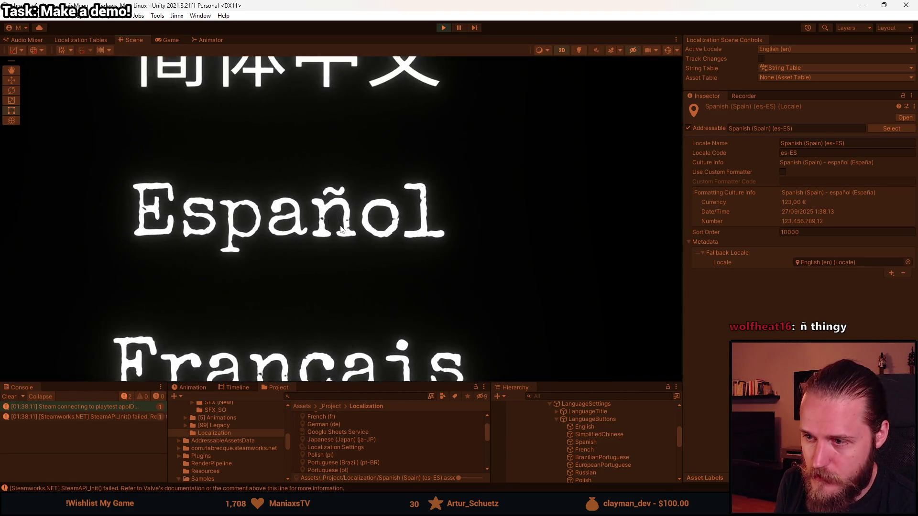
pyautogui.scroll(-6, 337, 235)
pyautogui.scroll(6, 333, 253)
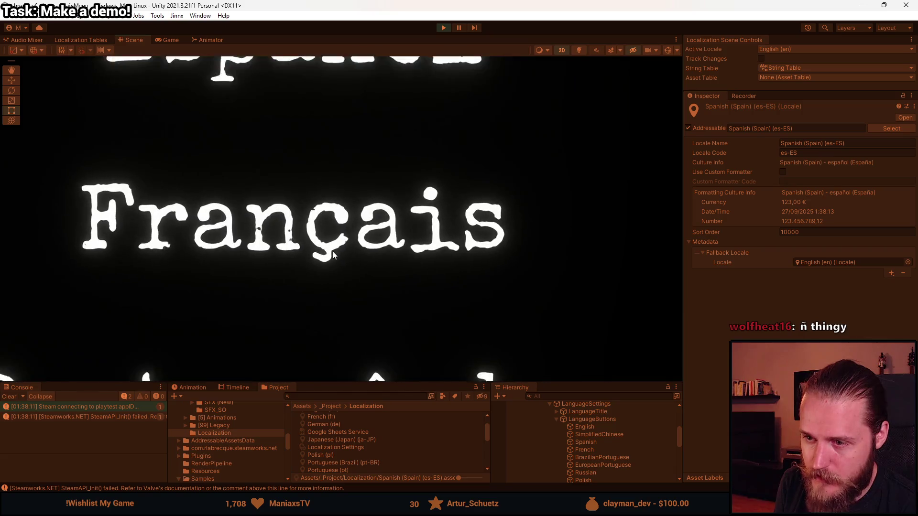
pyautogui.scroll(2, 329, 249)
pyautogui.scroll(-6, 330, 247)
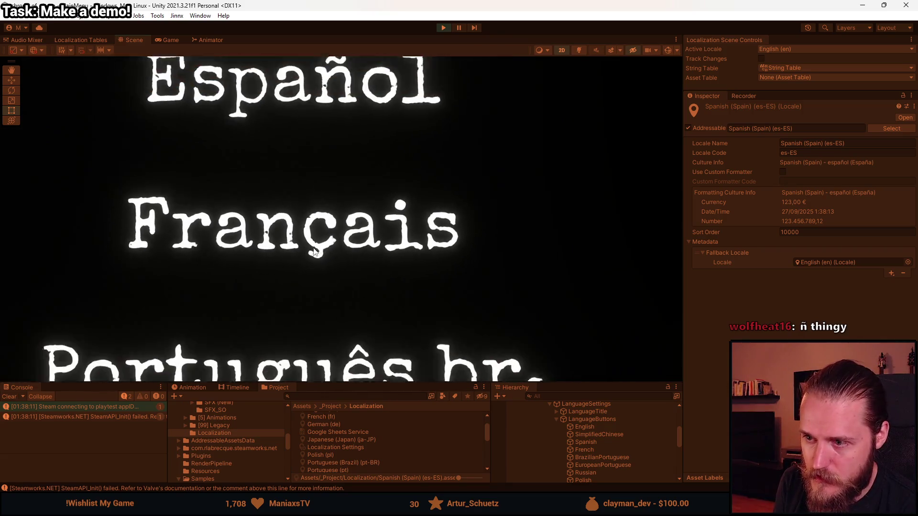
pyautogui.scroll(6, 352, 263)
pyautogui.scroll(2, 352, 263)
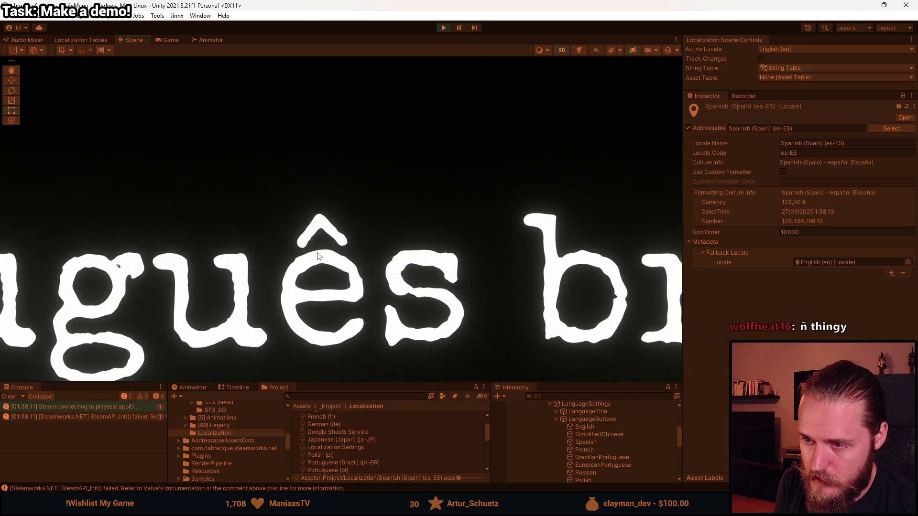
pyautogui.scroll(-8, 344, 268)
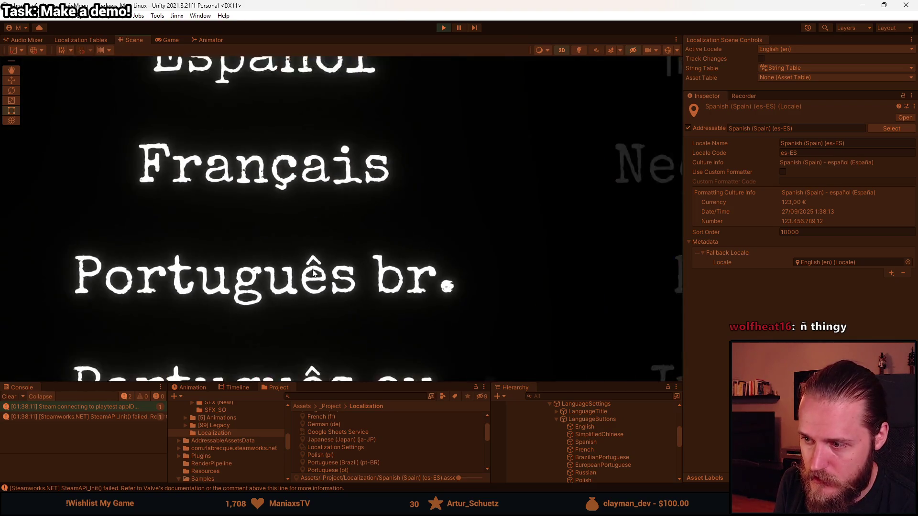
pyautogui.moveTo(368, 312); pyautogui.dragTo(365, 177)
pyautogui.scroll(3, 344, 252)
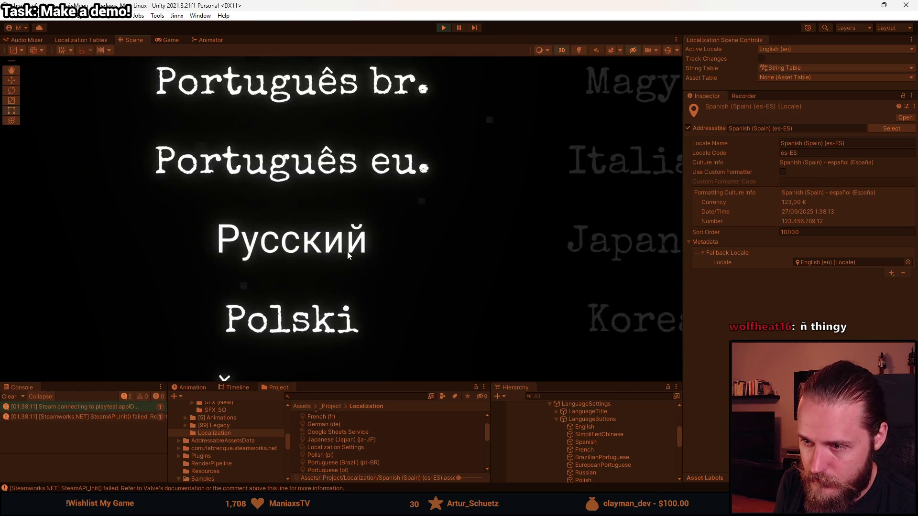
pyautogui.scroll(-1, 346, 294)
pyautogui.moveTo(346, 295); pyautogui.dragTo(346, 195)
pyautogui.scroll(6, 268, 294)
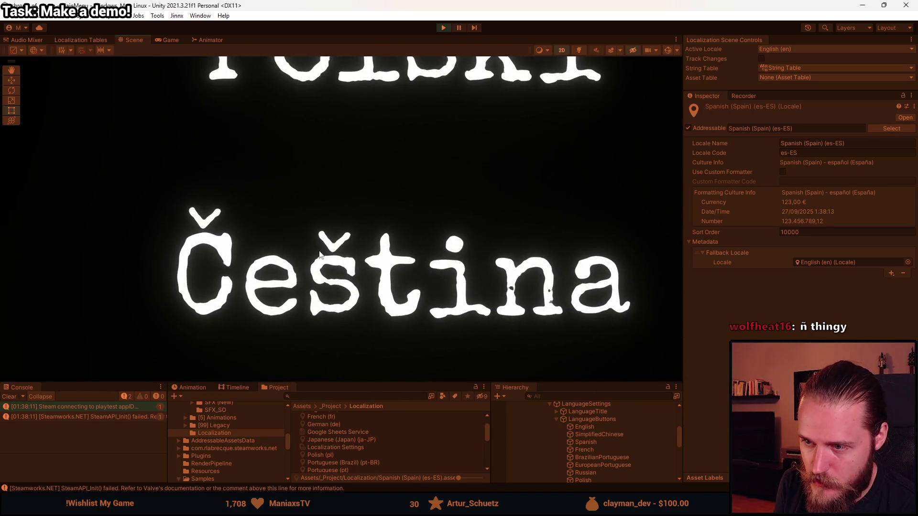
pyautogui.scroll(-6, 299, 268)
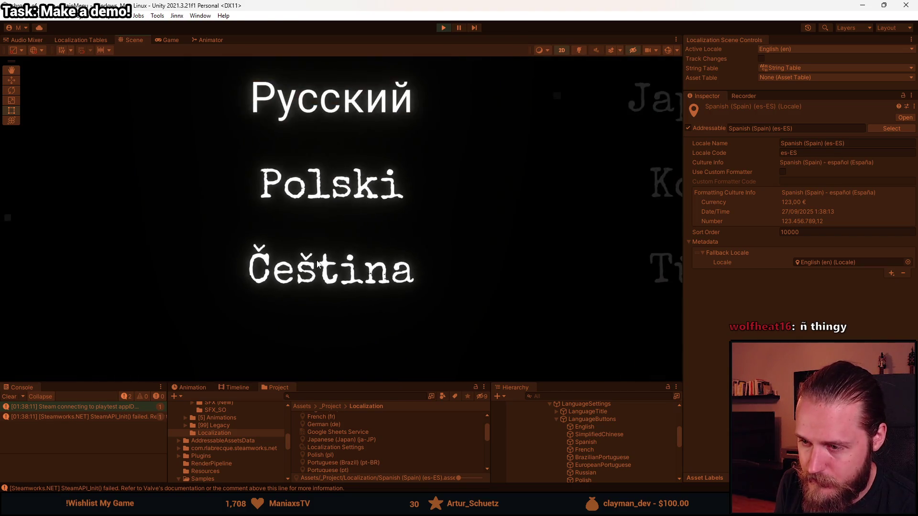
pyautogui.moveTo(515, 185)
pyautogui.mouseDown()
pyautogui.moveTo(454, 236)
pyautogui.moveTo(419, 285)
pyautogui.mouseUp()
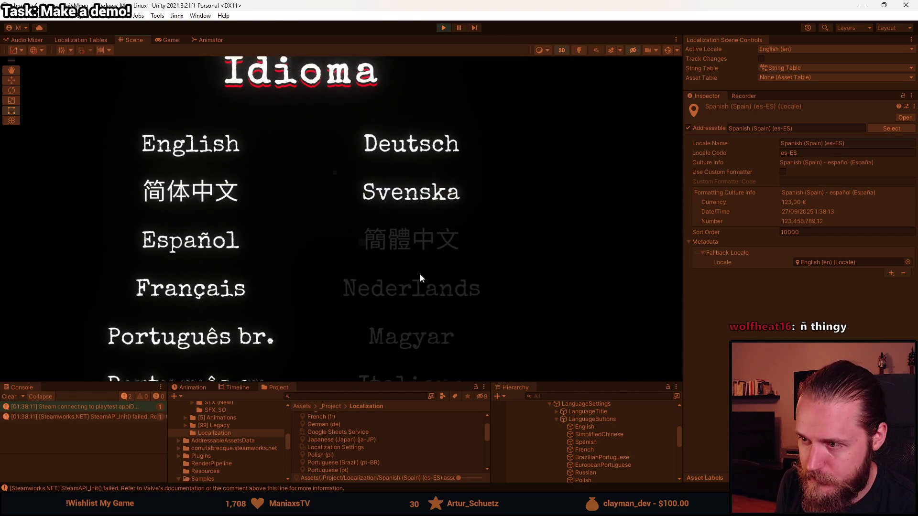
pyautogui.scroll(-3, 396, 230)
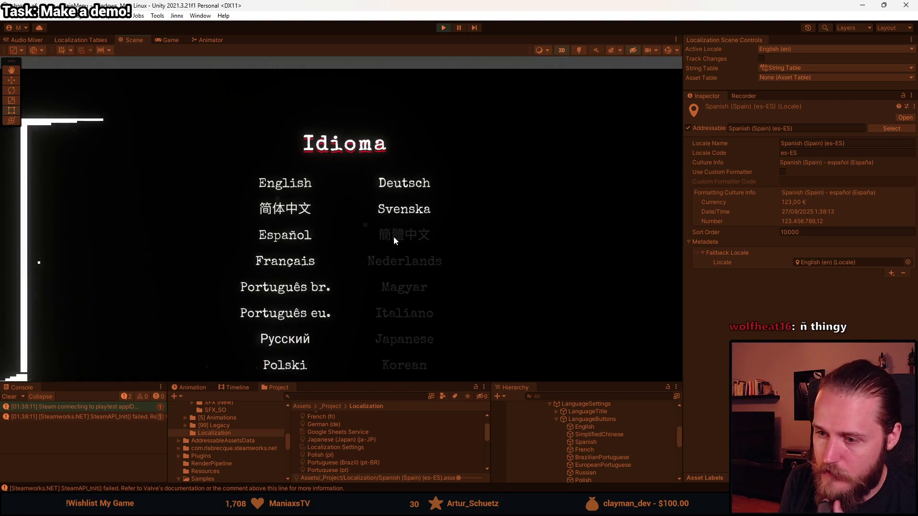
pyautogui.moveTo(325, 333)
pyautogui.mouseDown()
pyautogui.moveTo(350, 250)
pyautogui.moveTo(284, 332)
pyautogui.mouseUp()
# - Recentre the language menu, clear the Console's error messages, and return to the Game view
pyautogui.scroll(3, 296, 290)
pyautogui.scroll(-2, 324, 292)
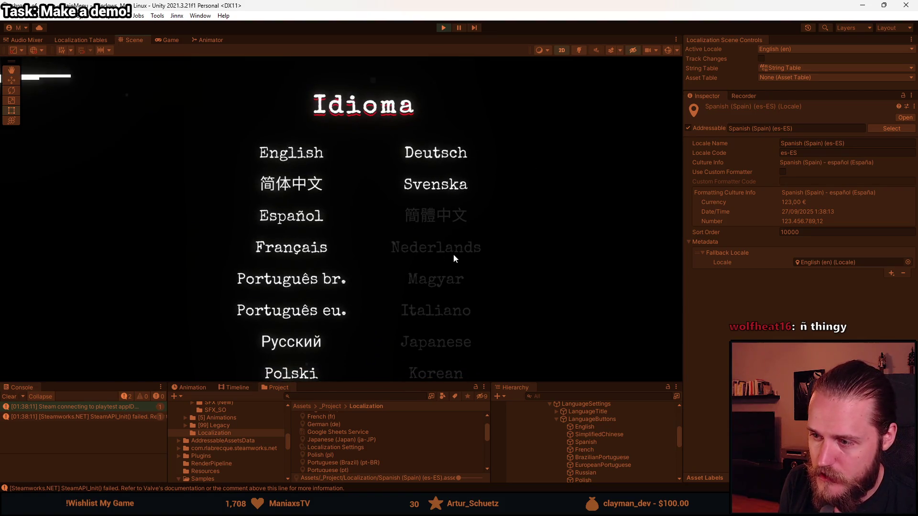
pyautogui.scroll(-2, 459, 259)
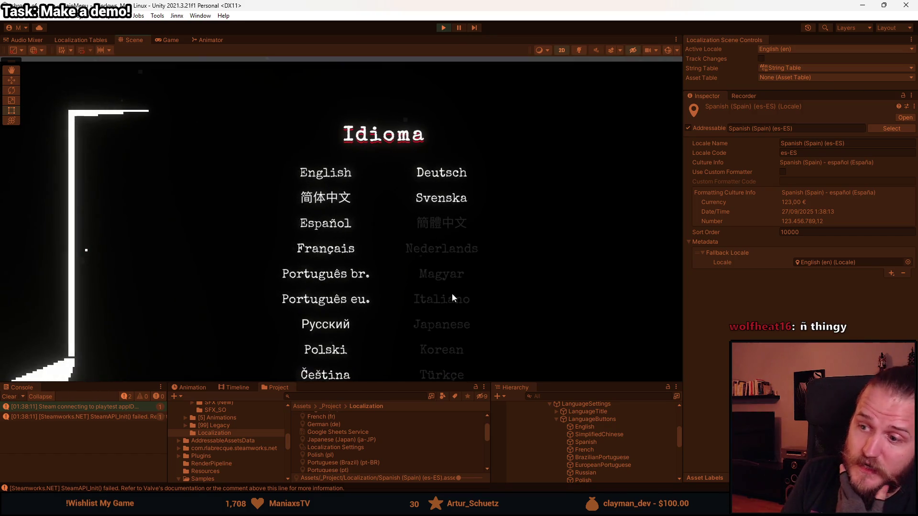
pyautogui.moveTo(387, 321)
pyautogui.mouseDown()
pyautogui.moveTo(314, 281)
pyautogui.moveTo(300, 251)
pyautogui.mouseUp()
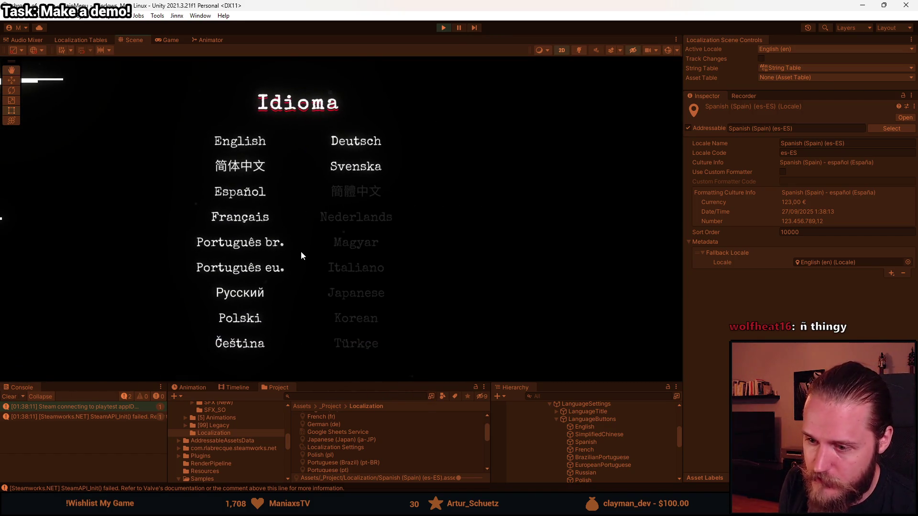
pyautogui.click(11, 398)
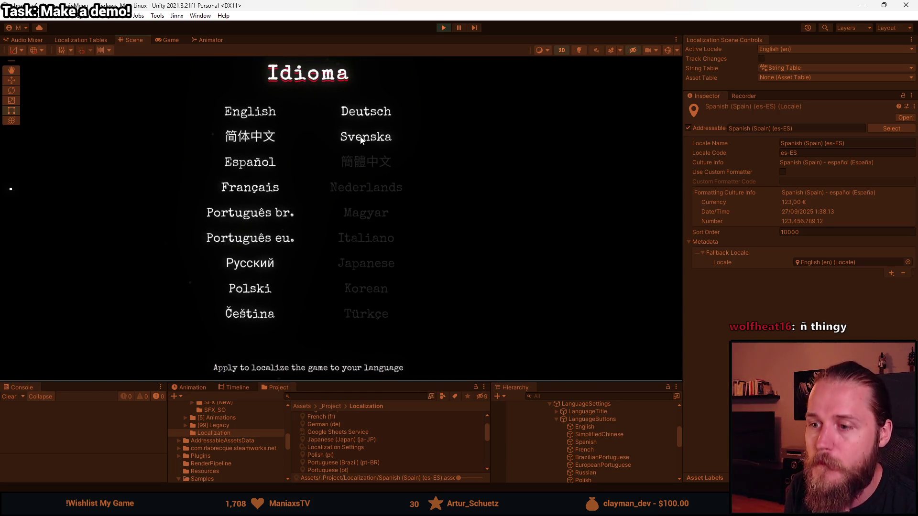
pyautogui.click(167, 39)
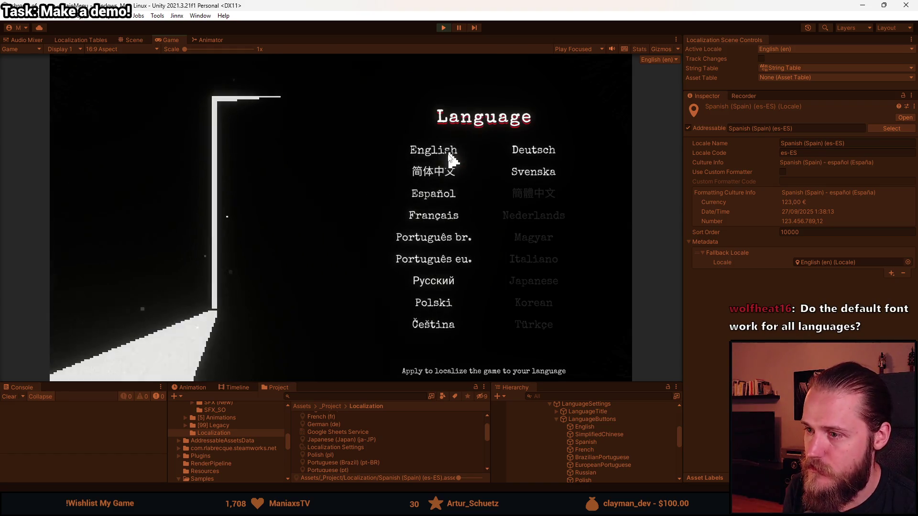
# - Switch the game to 简体中文, Español, Français and Русский in turn via the language list
pyautogui.click(437, 171)
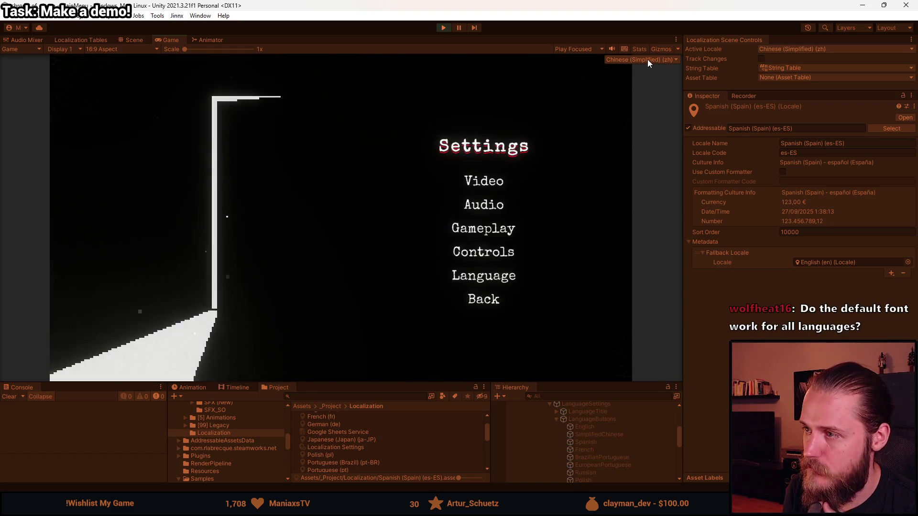
pyautogui.click(505, 279)
pyautogui.click(427, 206)
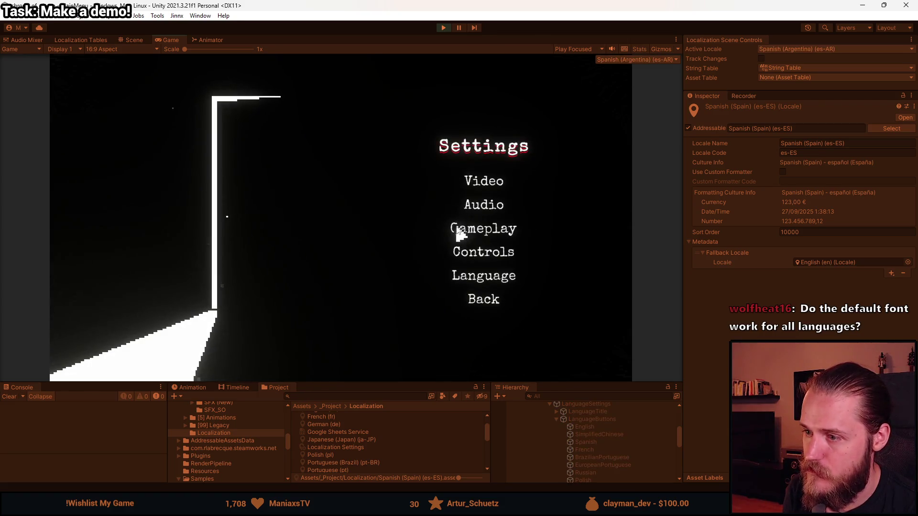
pyautogui.click(485, 281)
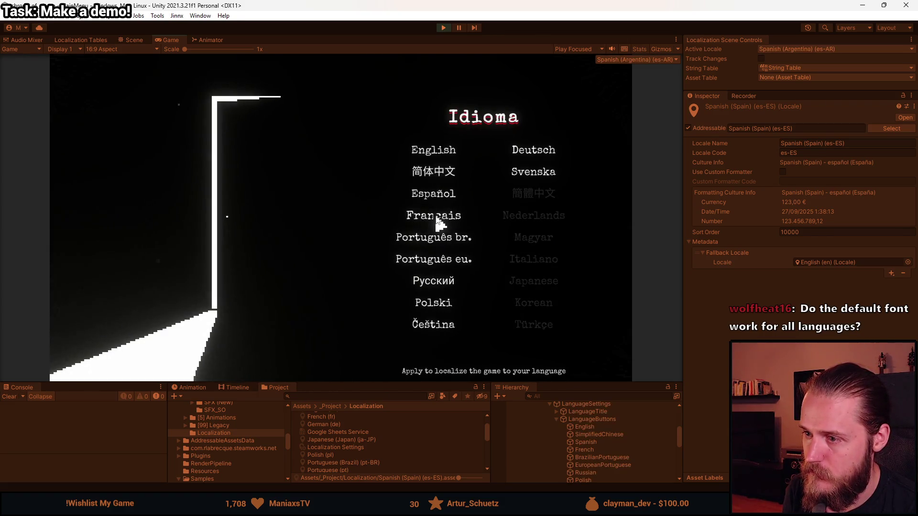
pyautogui.click(435, 218)
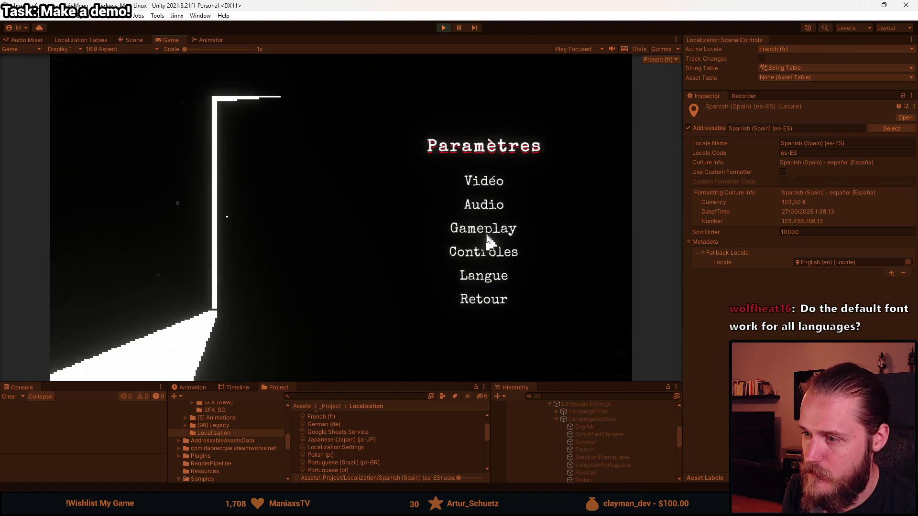
pyautogui.click(484, 275)
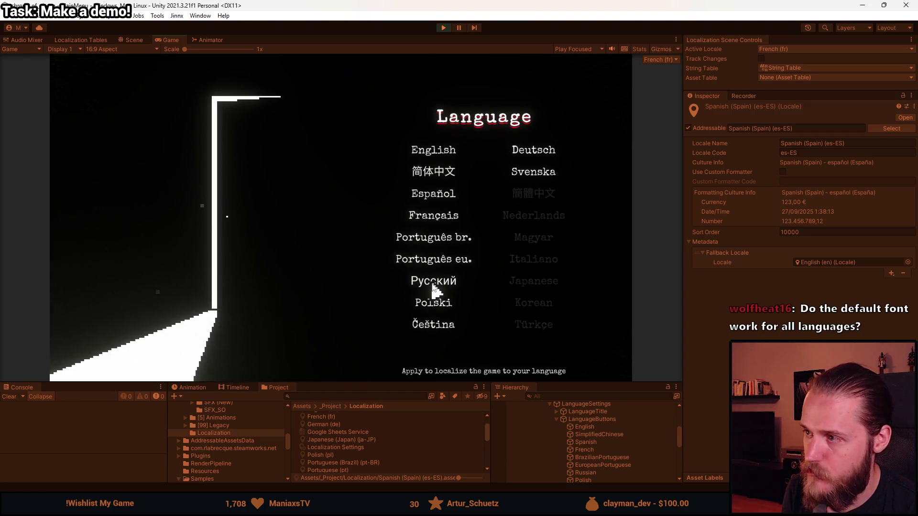
pyautogui.click(432, 283)
pyautogui.click(467, 275)
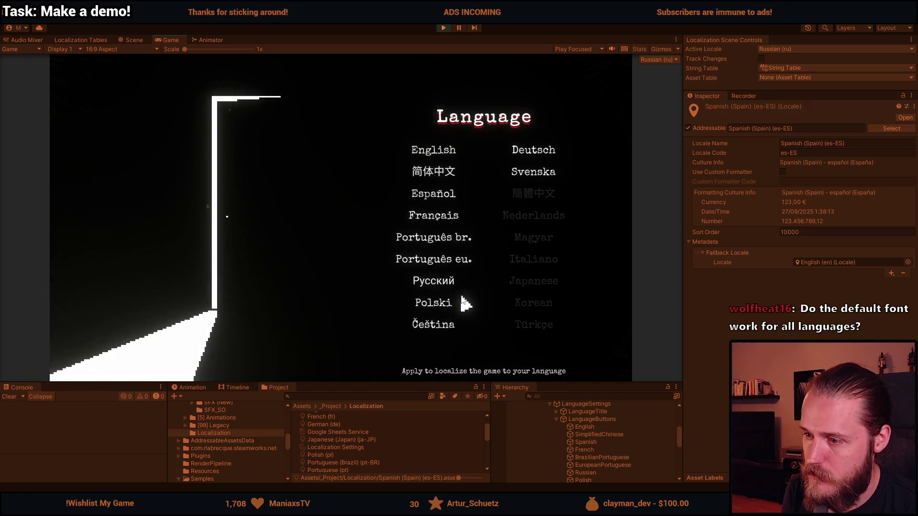
# - Switch the game to Polski, Čeština, Deutsch and finally Svenska, then reopen the language list
pyautogui.click(443, 308)
pyautogui.click(485, 279)
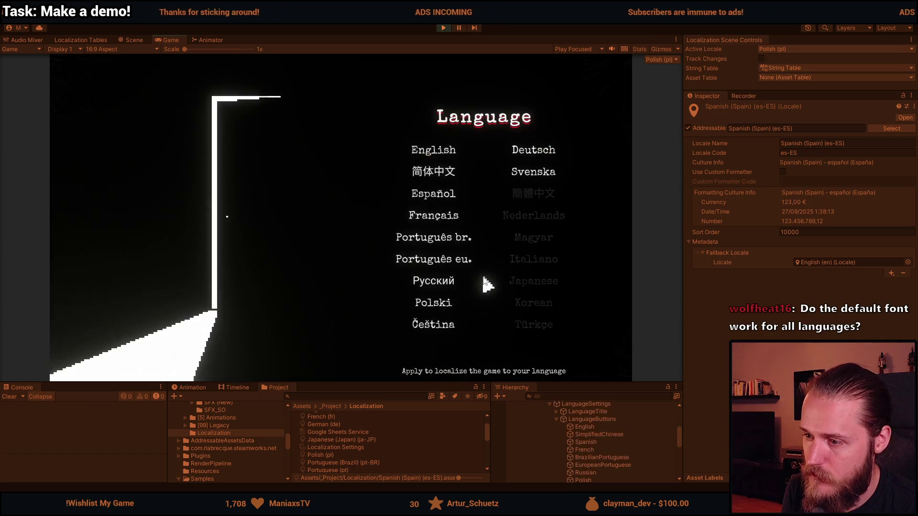
pyautogui.click(445, 330)
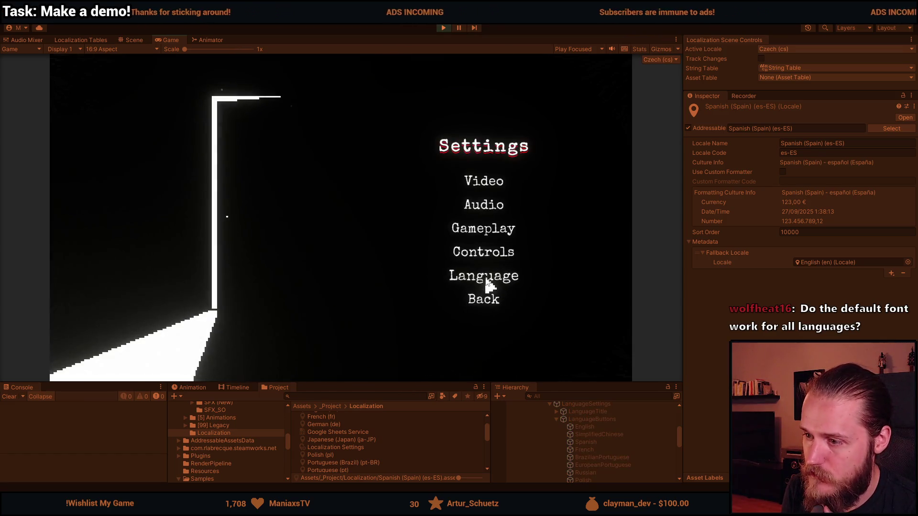
pyautogui.click(484, 275)
pyautogui.click(531, 146)
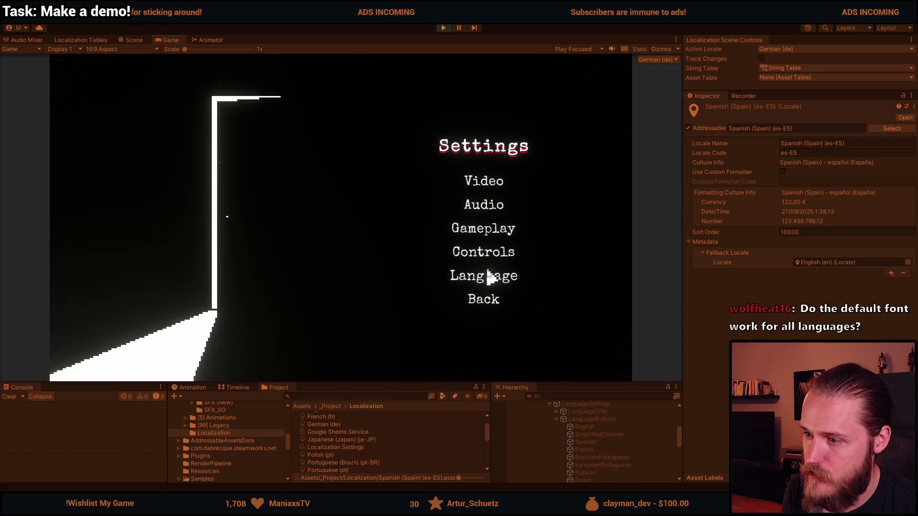
pyautogui.click(507, 274)
pyautogui.click(535, 167)
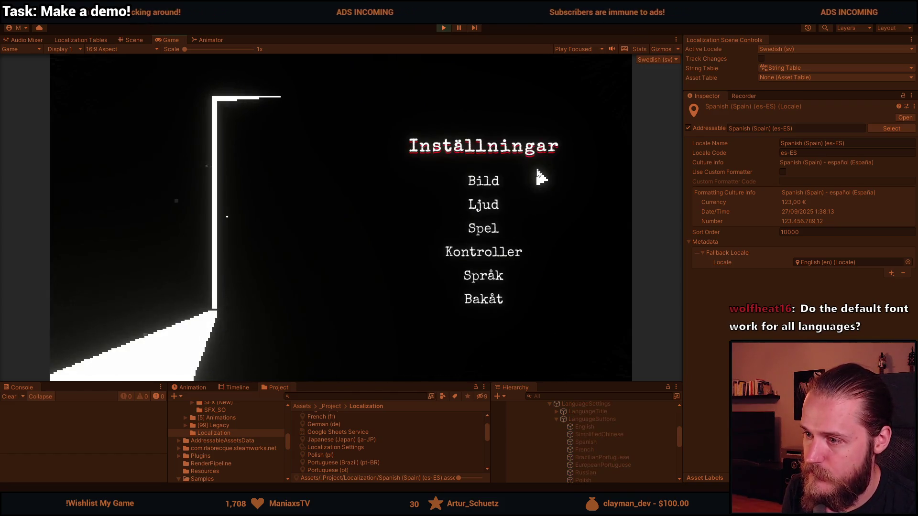
pyautogui.click(488, 277)
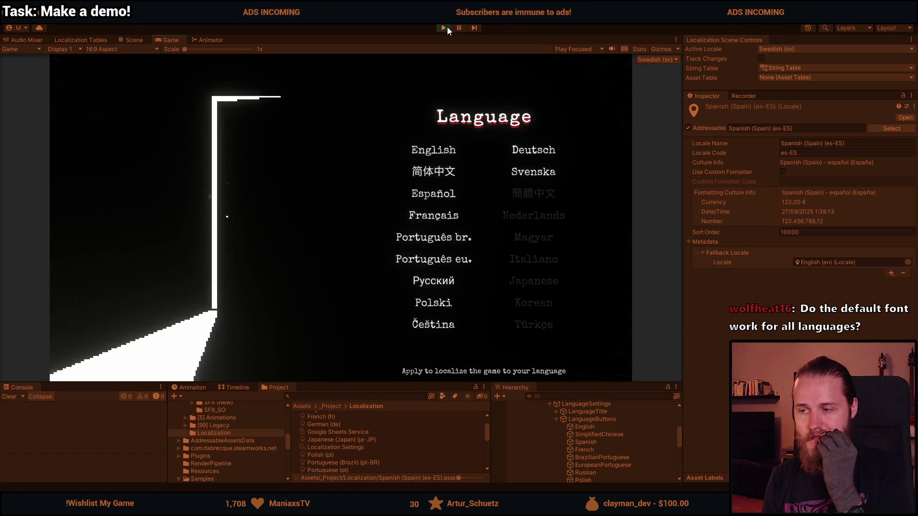
# - Pick 简体中文 and go back to the main menu, where Start reads 开始
pyautogui.click(439, 174)
pyautogui.click(492, 308)
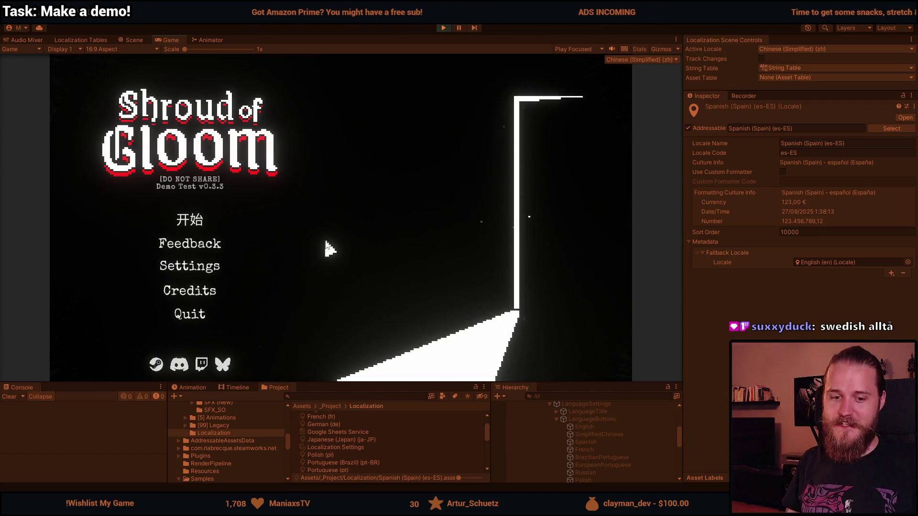
# - Visit and leave the Chinese Settings menu, enlarge the Game view, then switch to the localization spreadsheet
pyautogui.click(199, 266)
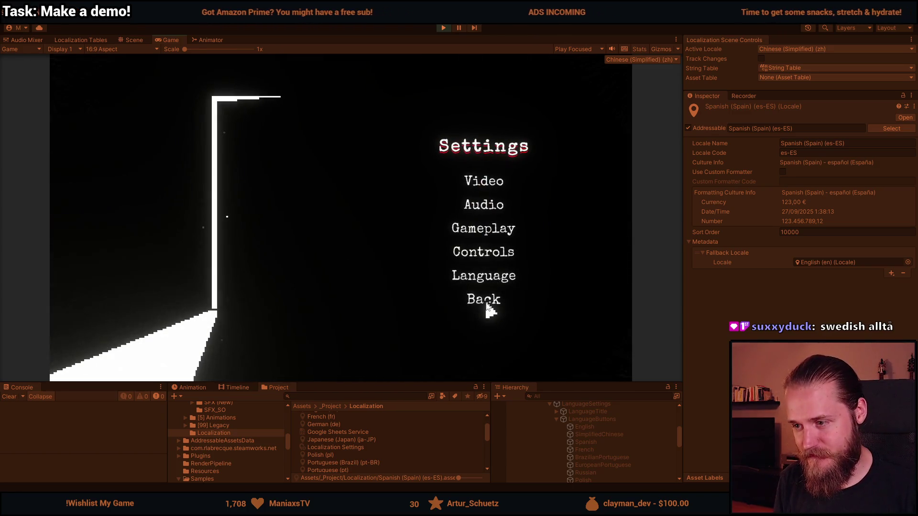
pyautogui.click(488, 300)
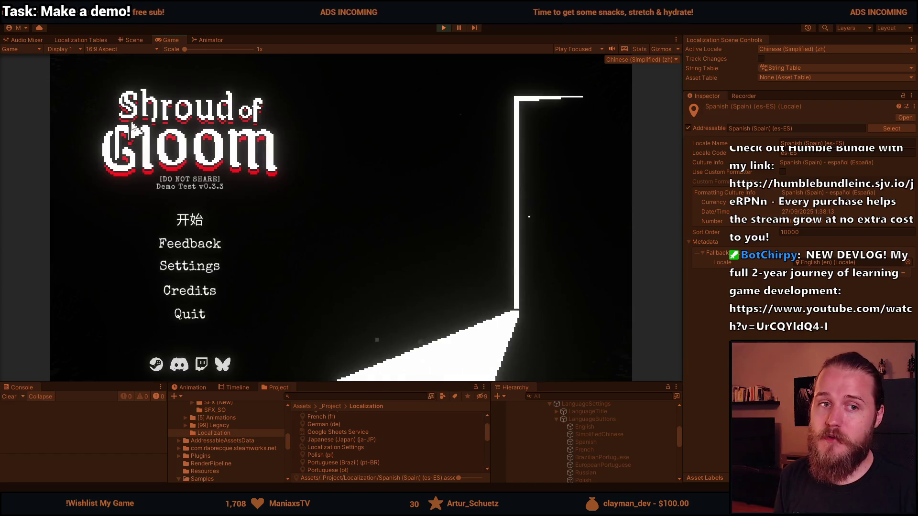
pyautogui.moveTo(328, 385); pyautogui.dragTo(327, 437)
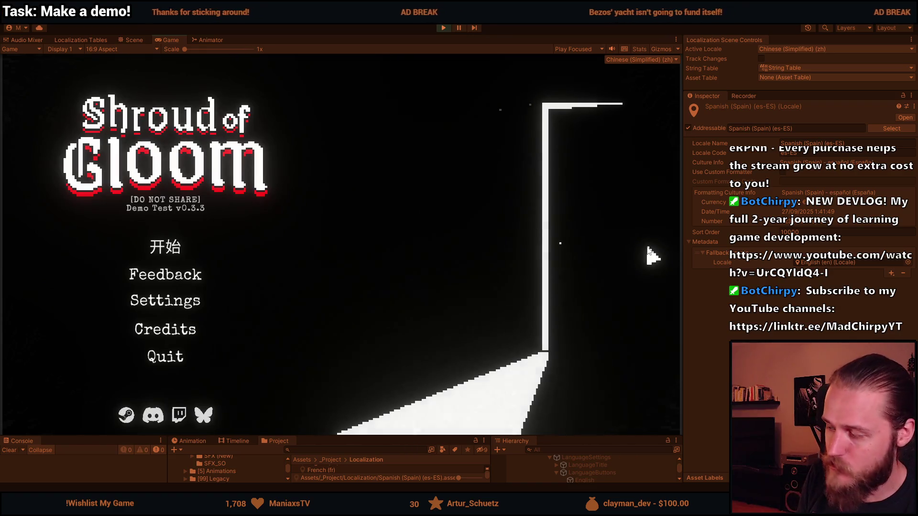
pyautogui.hotkey('alt', 'Tab')
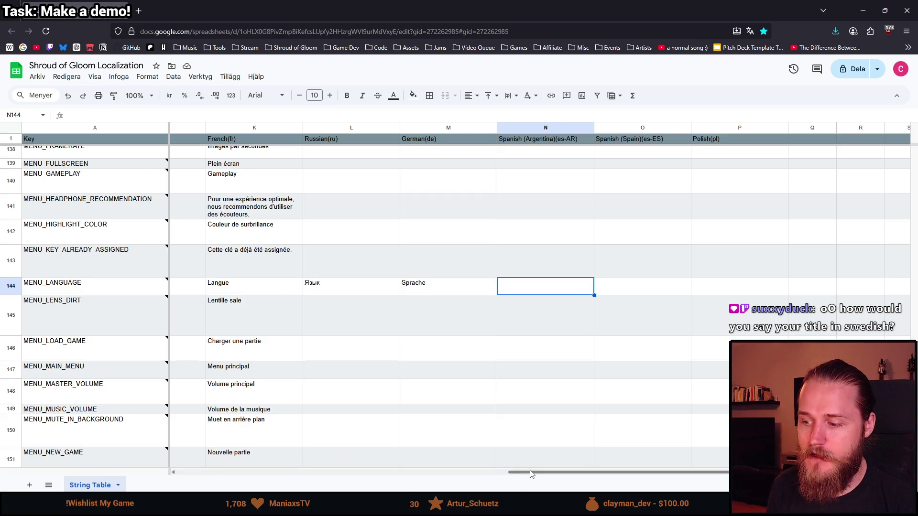
# - Scroll the localization sheet right to the MENU_LANGUAGE translation columns and open a new browser tab
pyautogui.moveTo(530, 475); pyautogui.dragTo(571, 475)
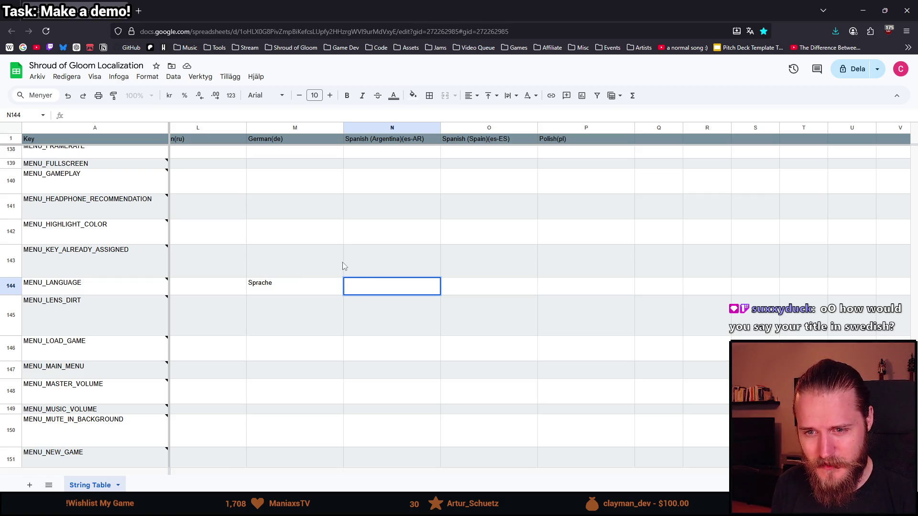
pyautogui.click(138, 11)
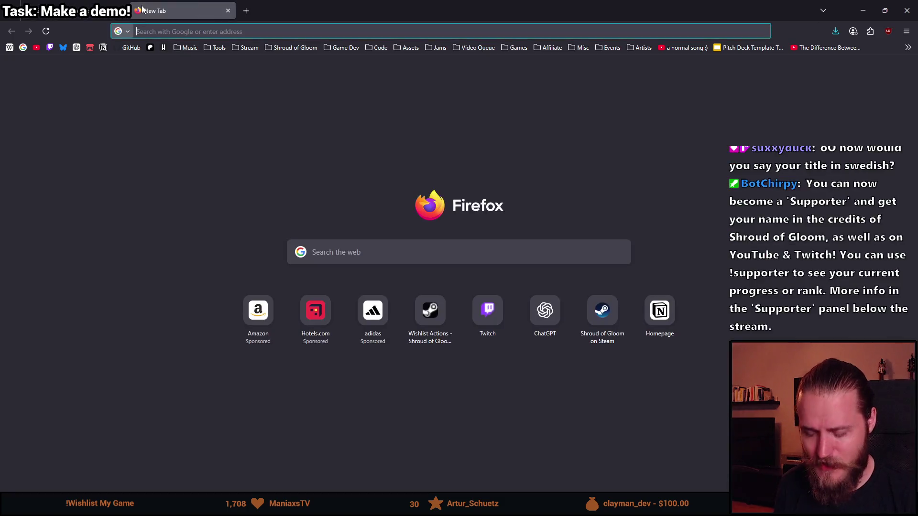
# - Search Google for 'shroud svenska', expand the full list of Swedish translations, then return to the sheet
pyautogui.write('shroud ')
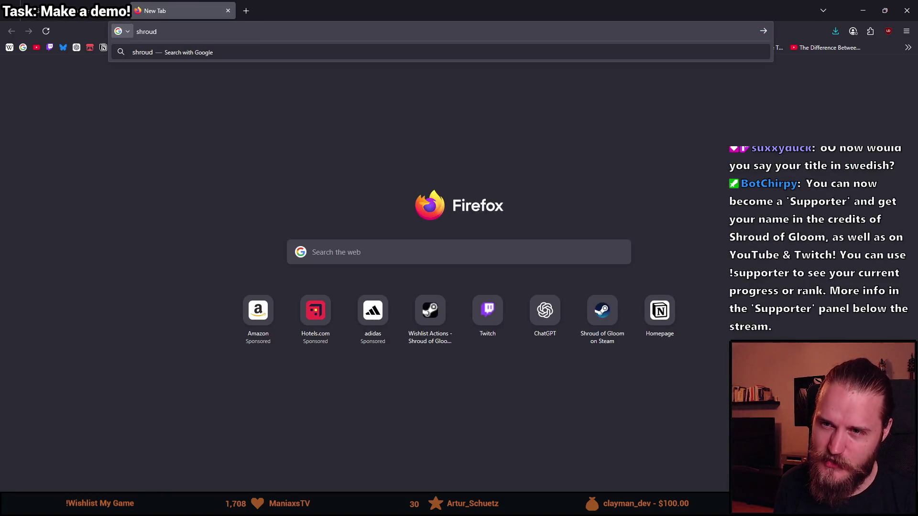
pyautogui.write('svenska')
pyautogui.press('Return')
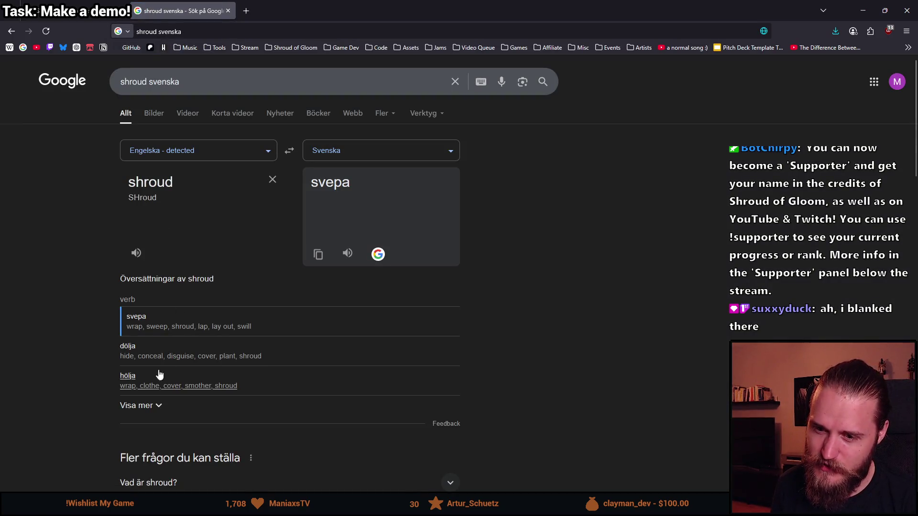
pyautogui.click(155, 405)
pyautogui.scroll(-2, 122, 378)
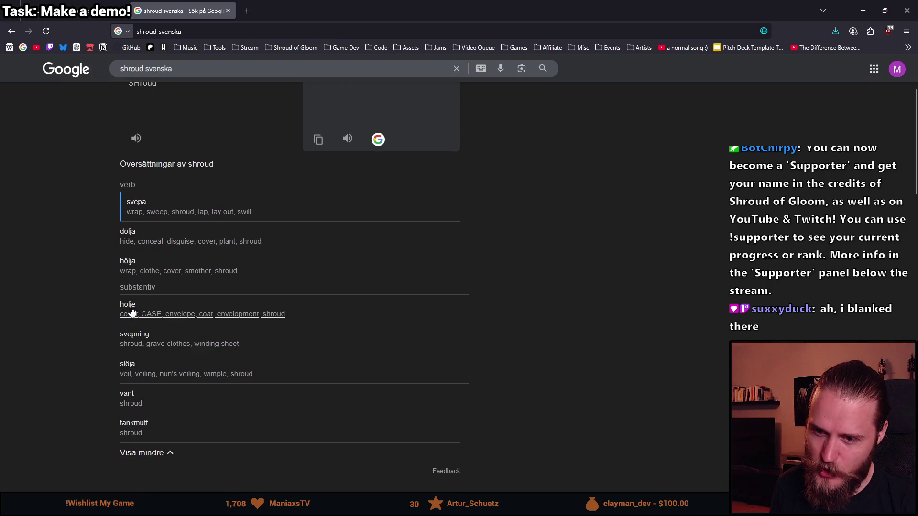
pyautogui.scroll(-1, 106, 331)
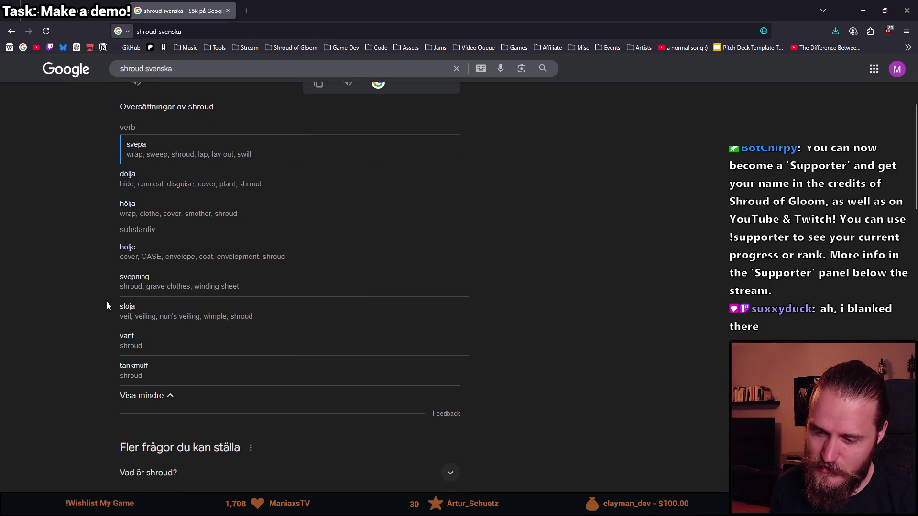
pyautogui.scroll(1, 103, 306)
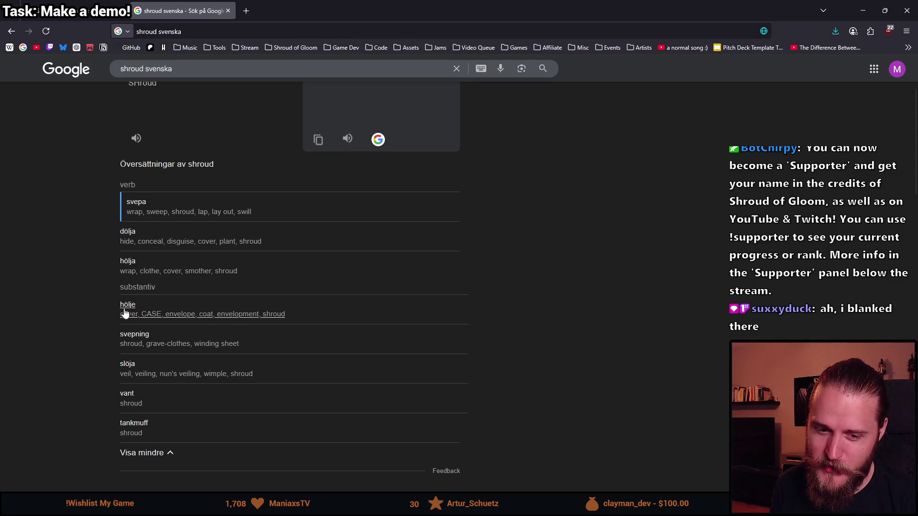
pyautogui.scroll(1, 84, 306)
pyautogui.scroll(1, 72, 294)
pyautogui.hotkey('ctrl', 'Tab')
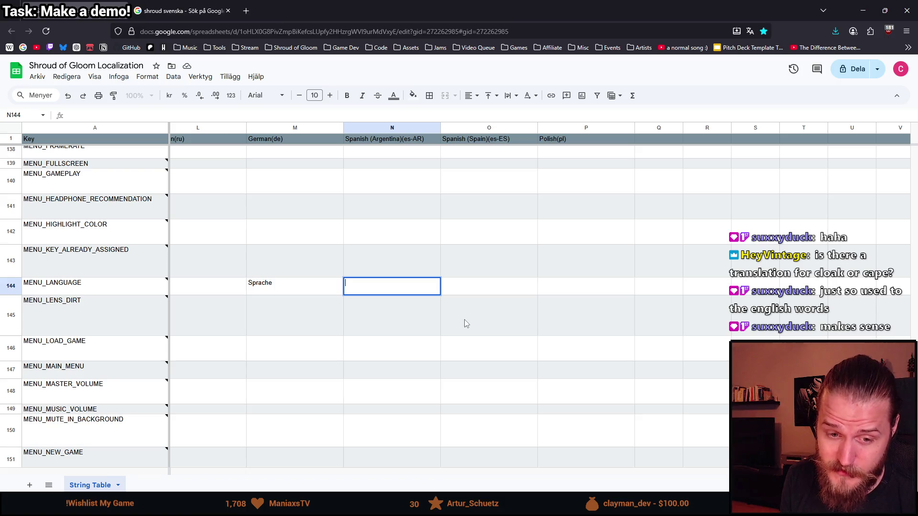
# - Enter 'Idioma' for MENU_LANGUAGE in both Spanish columns, N144 and O144
pyautogui.write('d')
pyautogui.press('BackSpace')
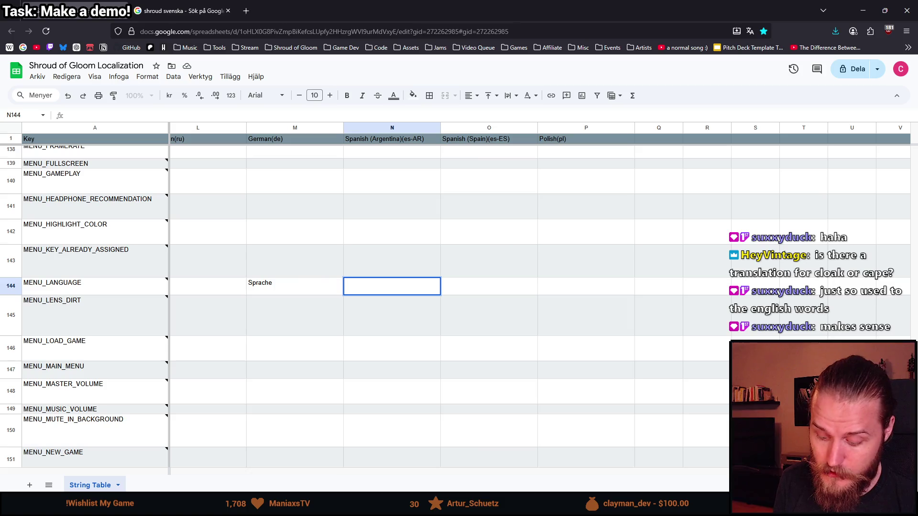
pyautogui.write('d')
pyautogui.press('BackSpace')
pyautogui.press('BackSpace')
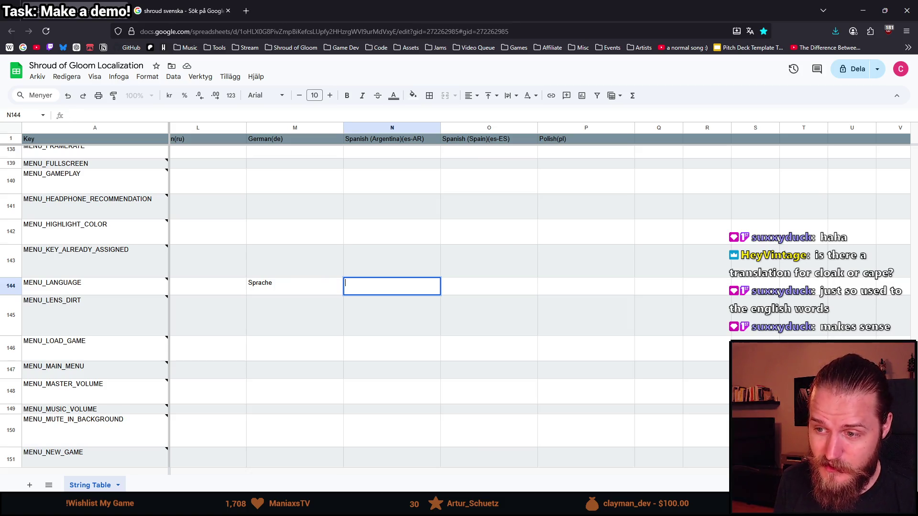
pyautogui.write('Idioma')
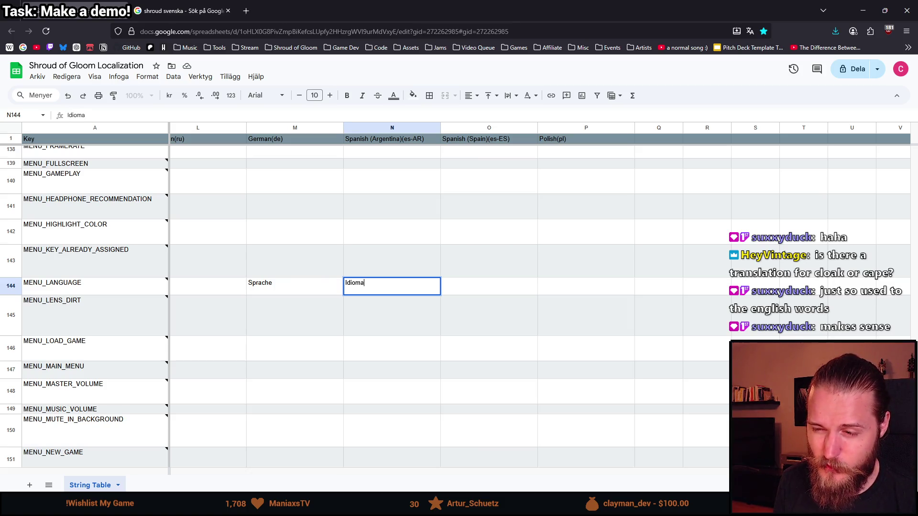
pyautogui.press('Tab')
pyautogui.write('Idioma')
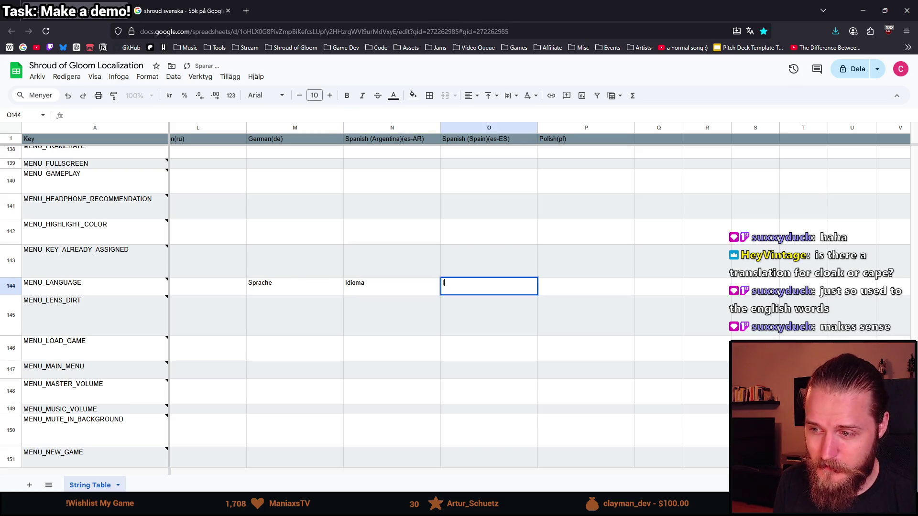
pyautogui.press('Tab')
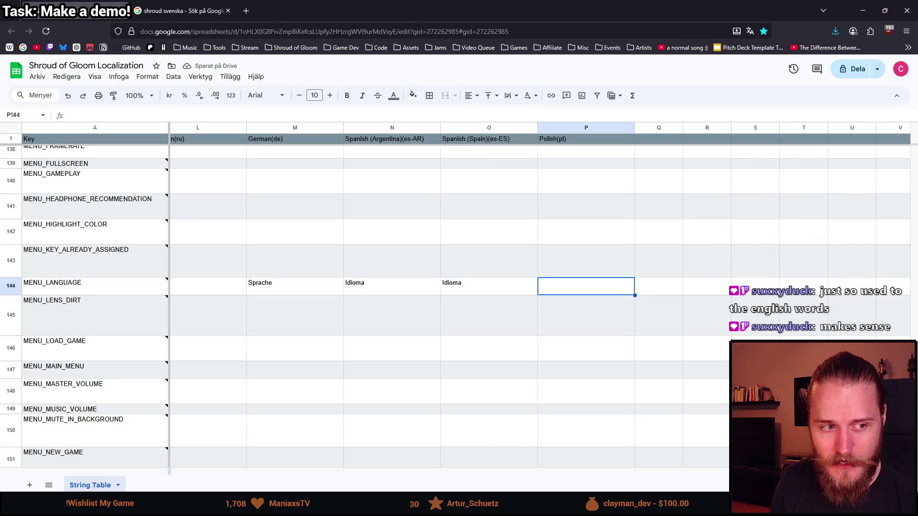
# - Enter 'Język' as the Polish MENU_LANGUAGE translation in P144
pyautogui.press('Return')
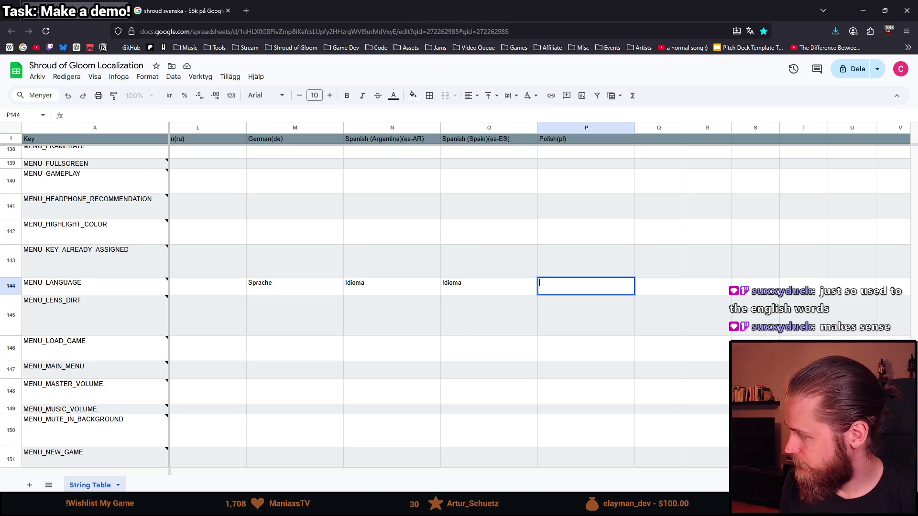
pyautogui.write('Język')
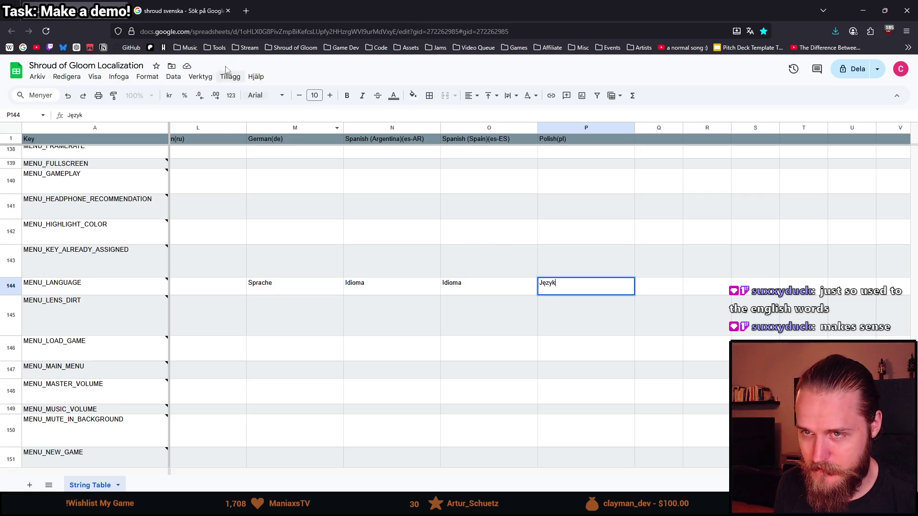
pyautogui.hotkey('alt', 'Tab')
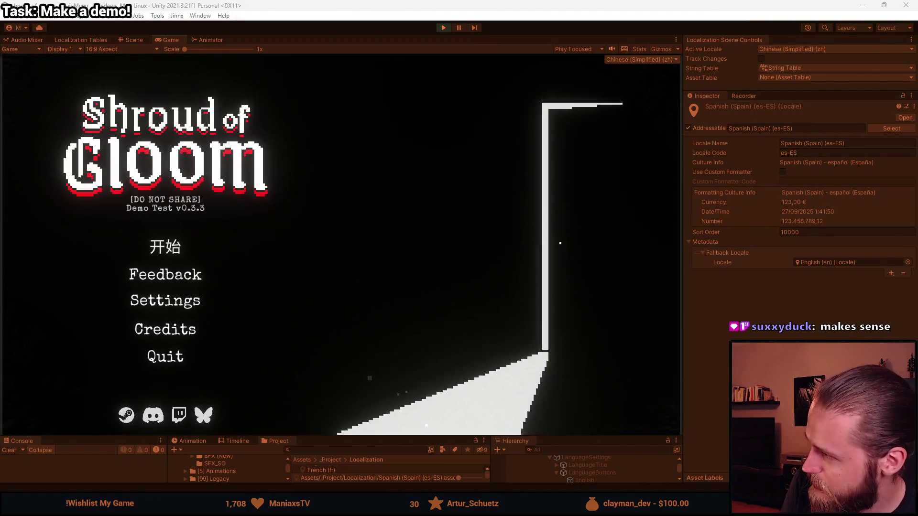
# - Stop Play mode and drag the splitter up to enlarge the Project and Hierarchy panels
pyautogui.click(444, 27)
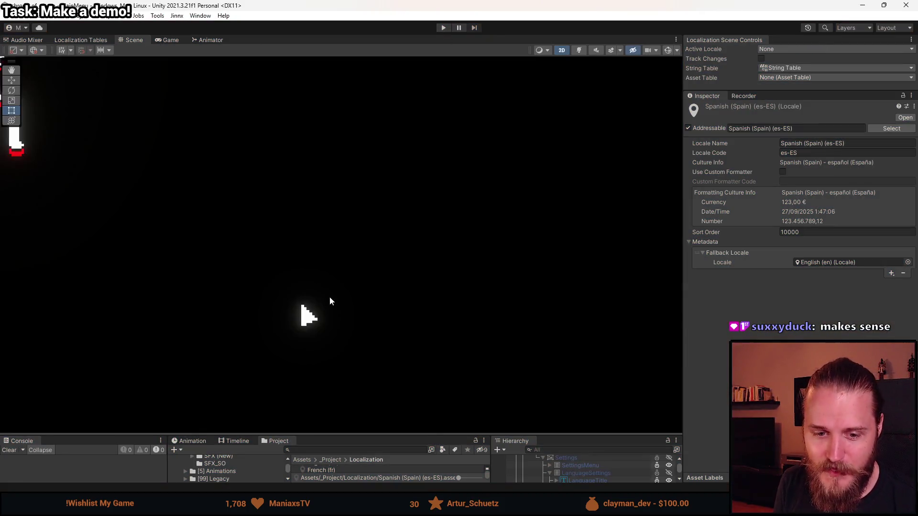
pyautogui.moveTo(403, 436); pyautogui.dragTo(445, 292)
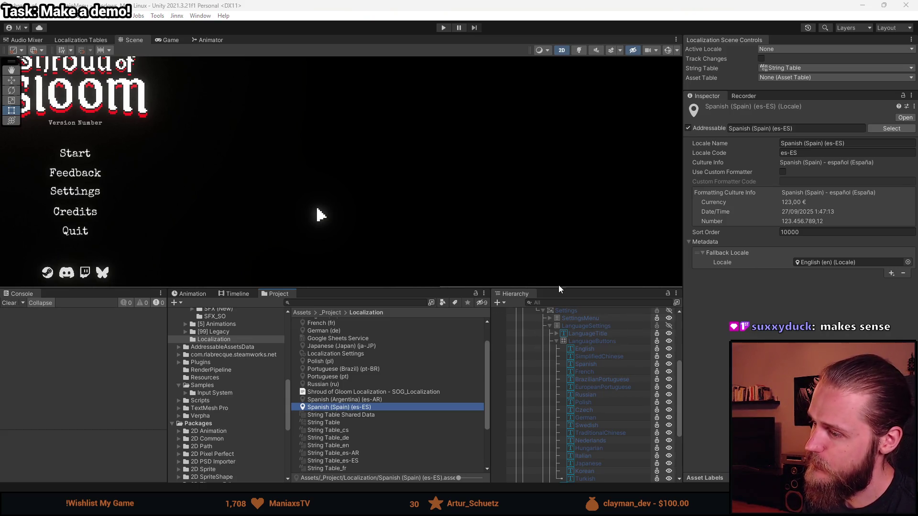
pyautogui.moveTo(558, 286)
pyautogui.mouseDown()
pyautogui.moveTo(561, 255)
pyautogui.moveTo(543, 277)
pyautogui.mouseUp()
pyautogui.scroll(-1, 314, 231)
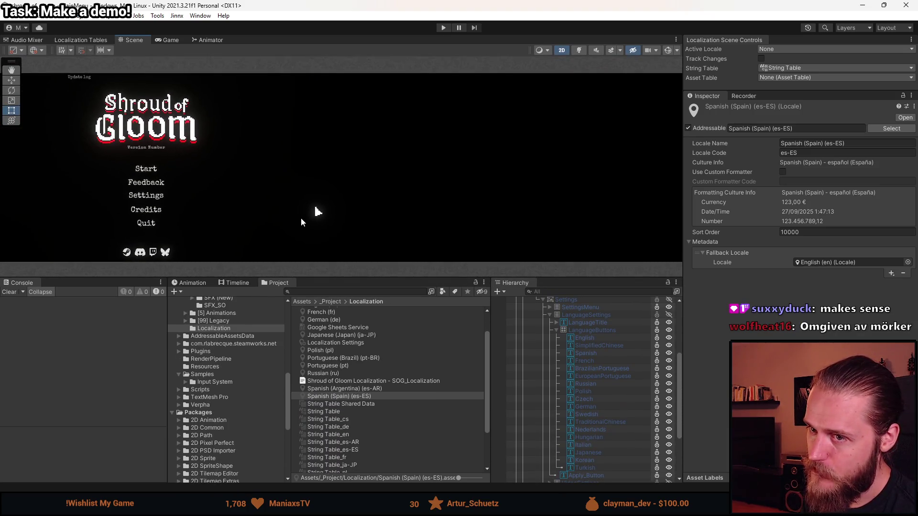
pyautogui.scroll(1, 291, 206)
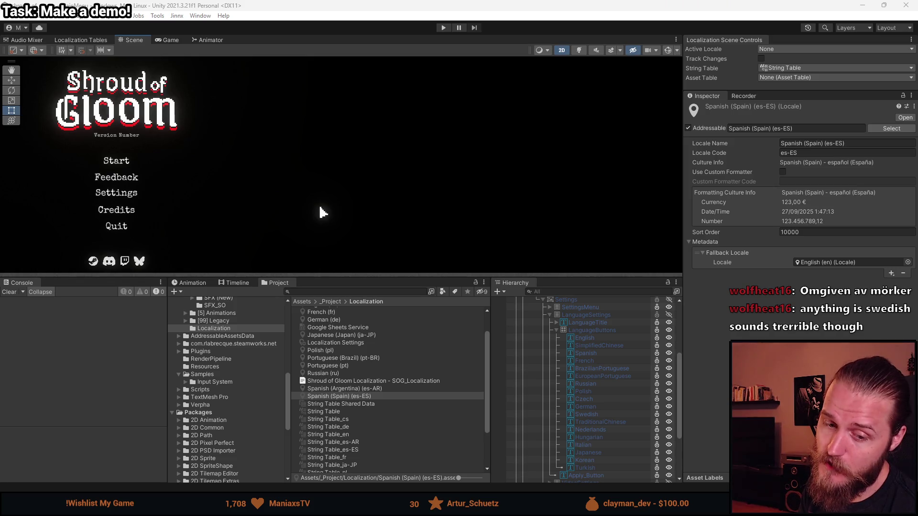
# - Select the Spanish (Spain) locale asset, fine-tune the panel split, and centre the main menu in the Scene view
pyautogui.click(350, 285)
pyautogui.moveTo(350, 277); pyautogui.dragTo(349, 274)
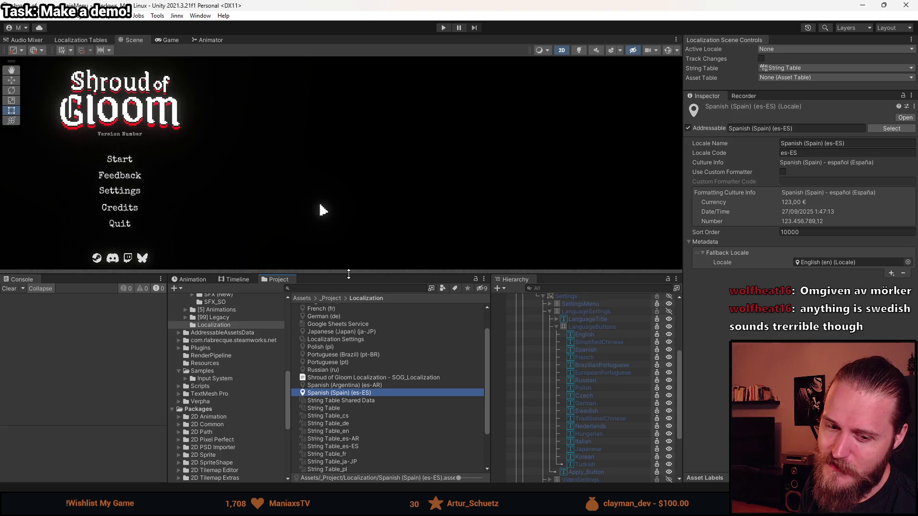
pyautogui.moveTo(353, 275); pyautogui.dragTo(354, 284)
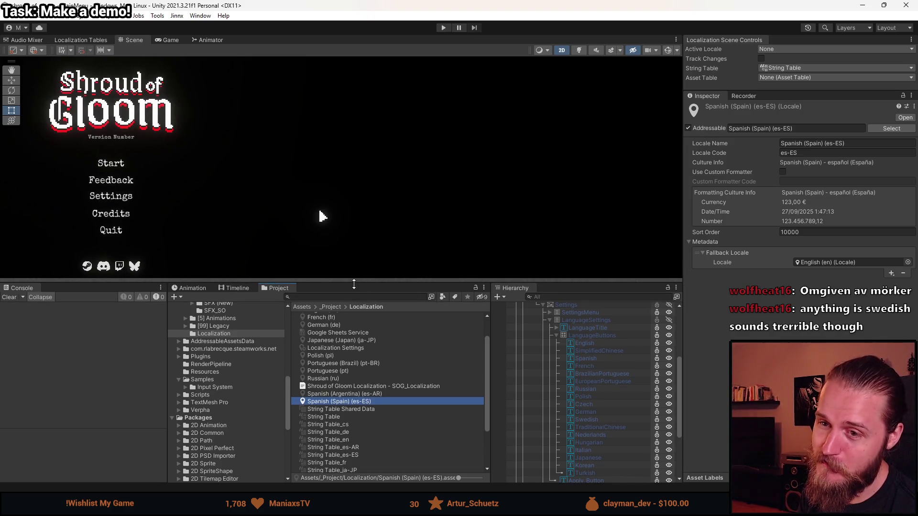
pyautogui.moveTo(309, 218); pyautogui.dragTo(313, 224)
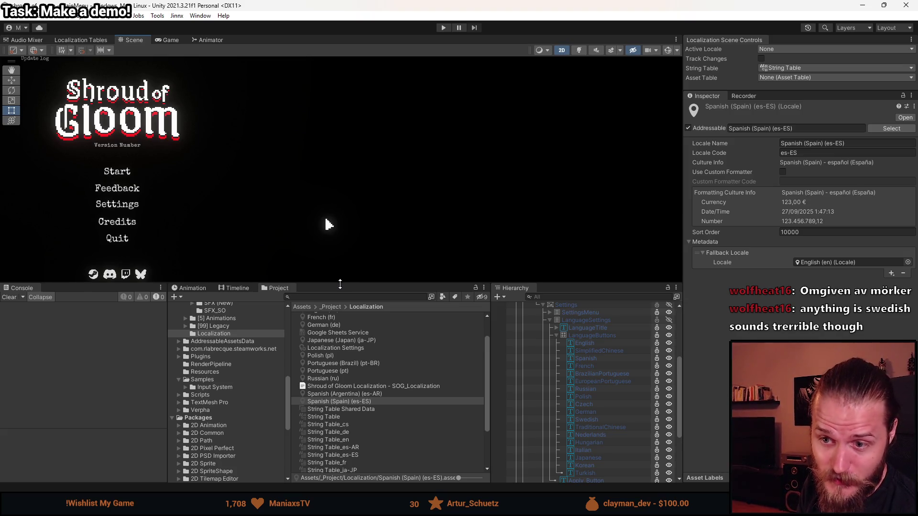
pyautogui.moveTo(309, 251)
pyautogui.mouseDown()
pyautogui.moveTo(359, 242)
pyautogui.moveTo(379, 248)
pyautogui.mouseUp()
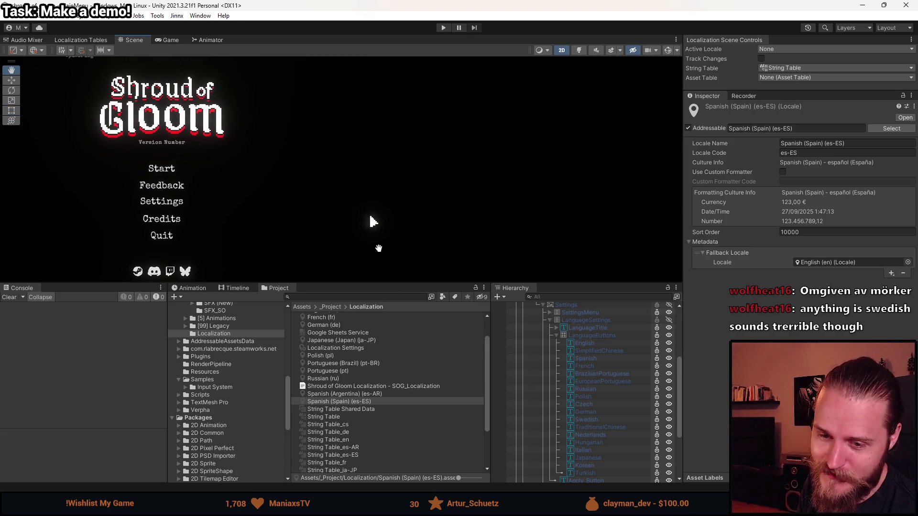